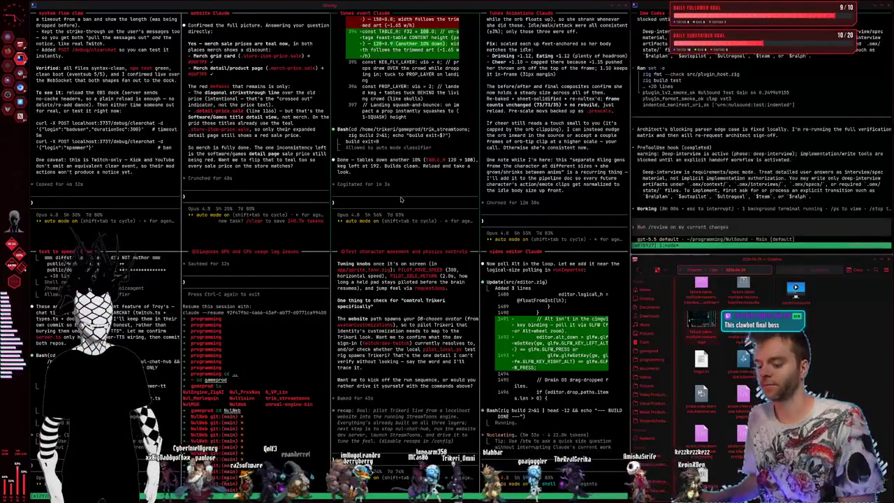
Step: Bring the Midjourney browser forward and switch to Kling AI's Video Generation page
key(alt+Tab)
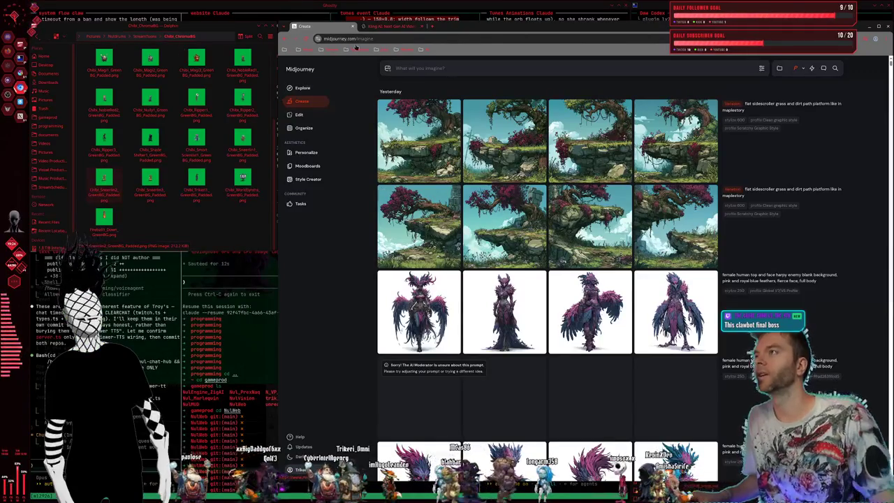
click(395, 26)
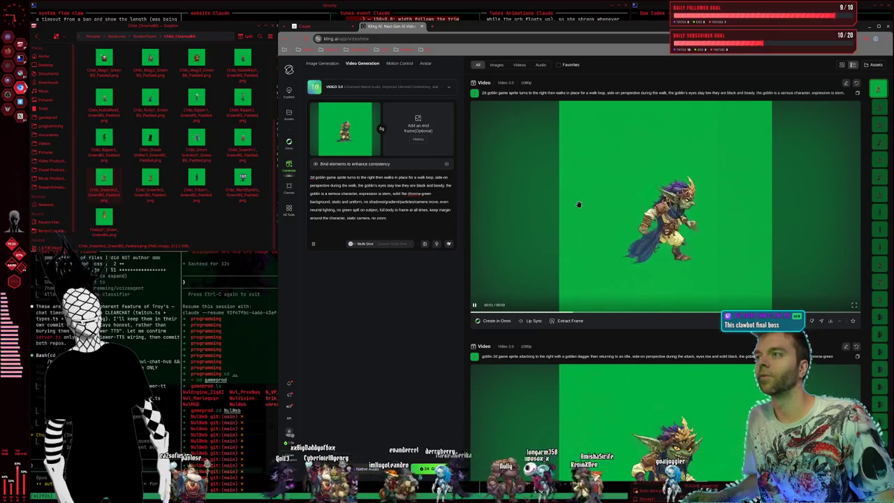
Step: Capture a frame from the goblin walk-loop video as the start frame
scroll(579, 245, down, 3)
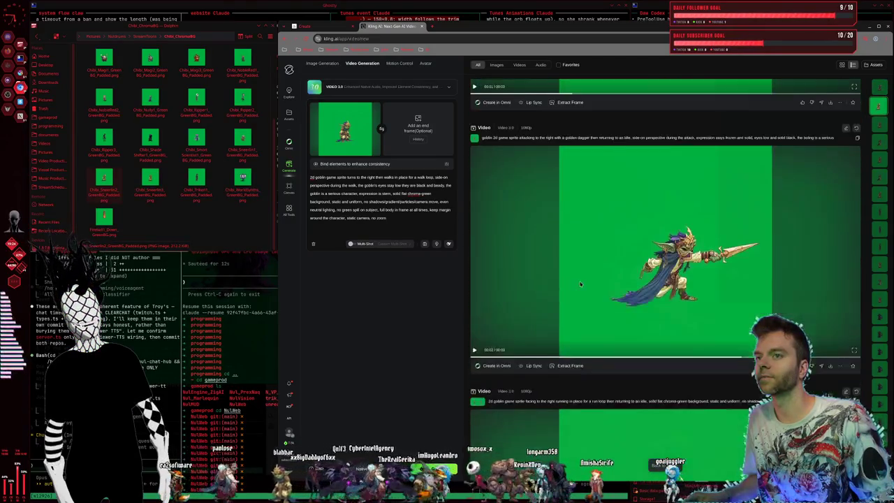
scroll(581, 284, down, 1)
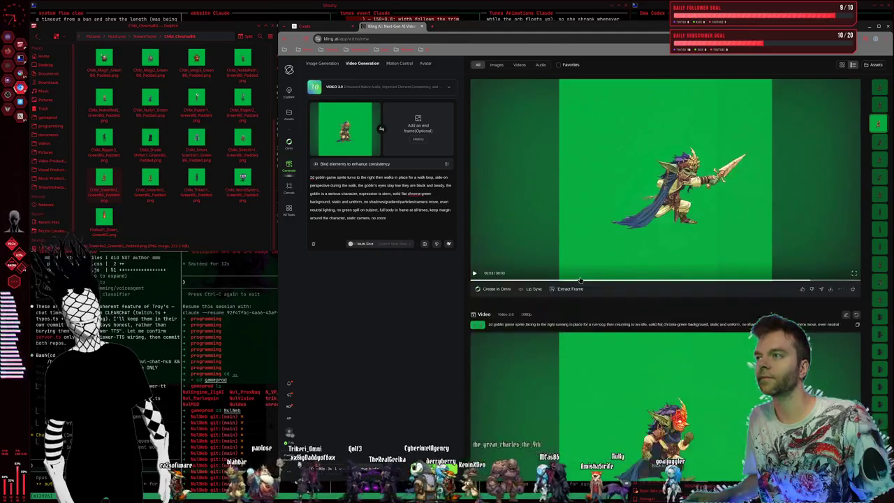
scroll(580, 280, down, 6)
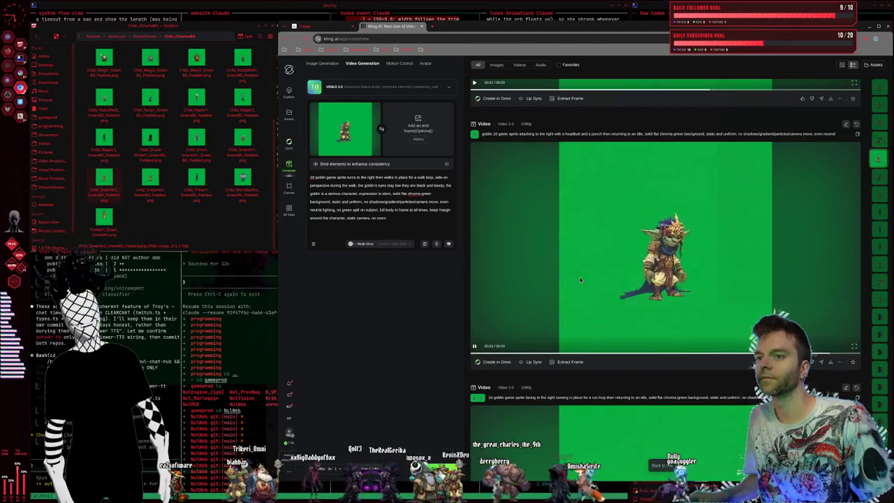
scroll(580, 280, down, 4)
scroll(580, 280, down, 4)
scroll(581, 280, down, 4)
scroll(581, 280, down, 4)
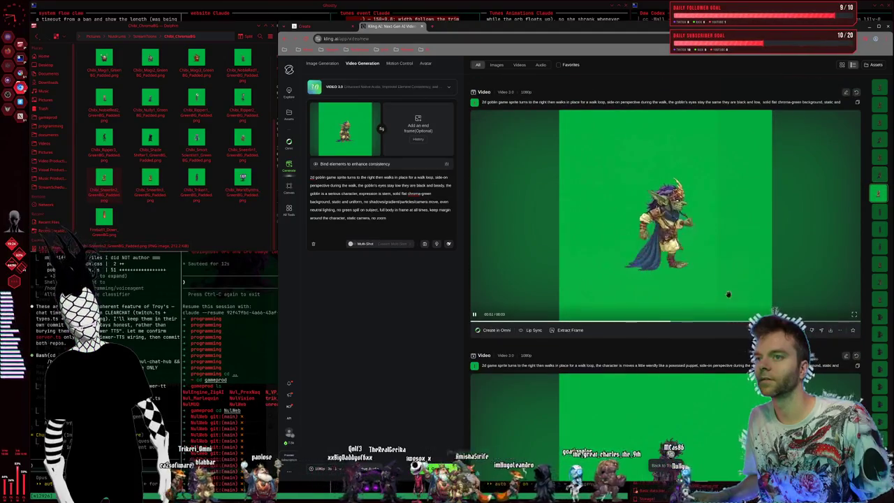
click(567, 330)
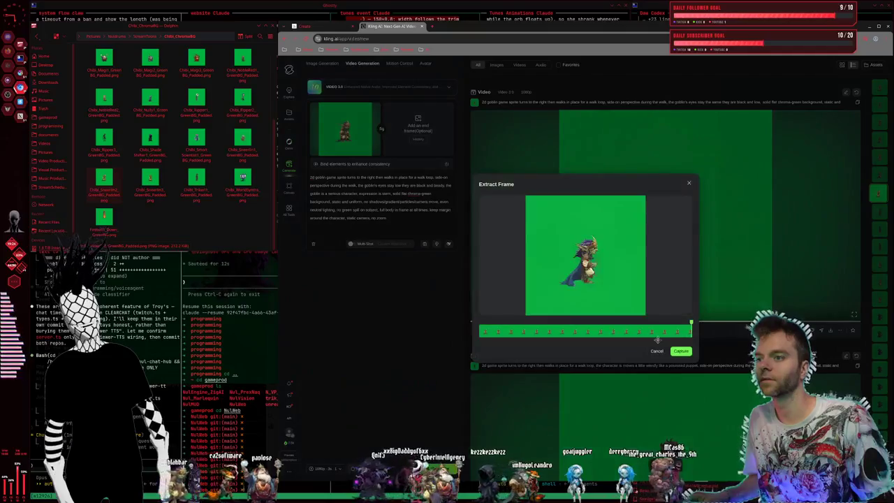
click(682, 352)
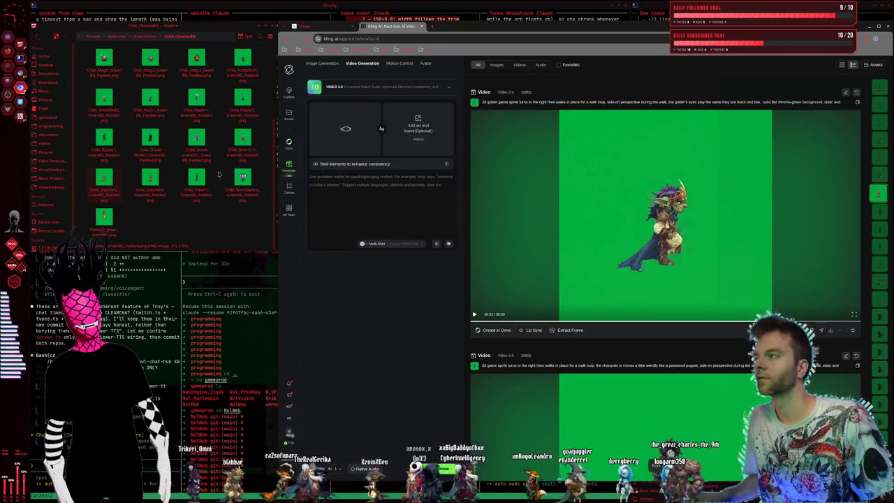
Step: Drop a goblin PNG from the file manager into the end-frame slot and copy the run-loop prompt
drag(104, 178, 418, 129)
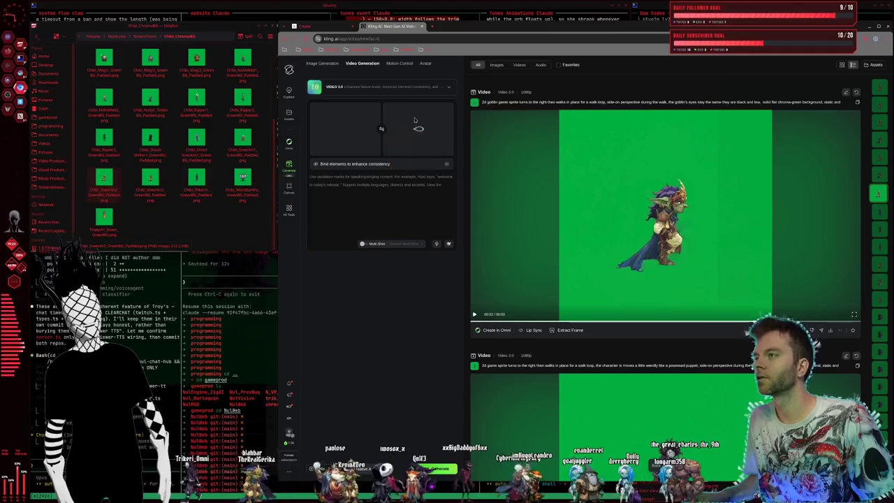
scroll(612, 274, down, 1)
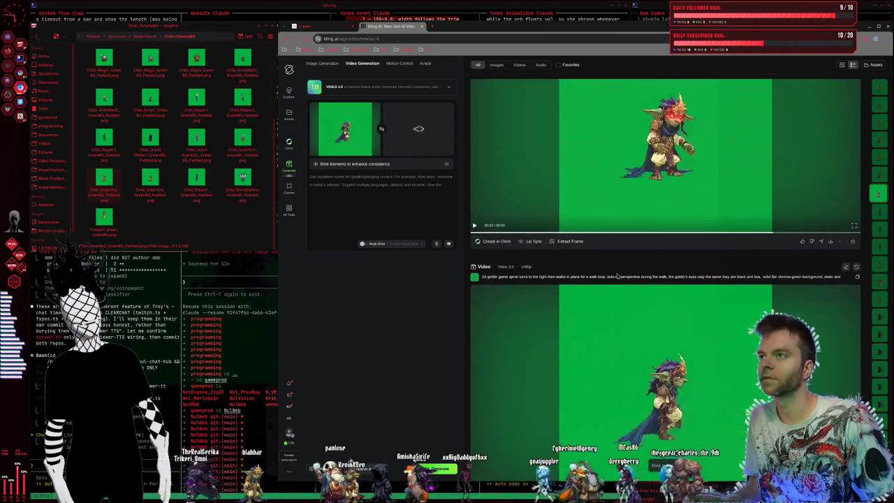
scroll(699, 237, up, 1)
scroll(813, 201, down, 2)
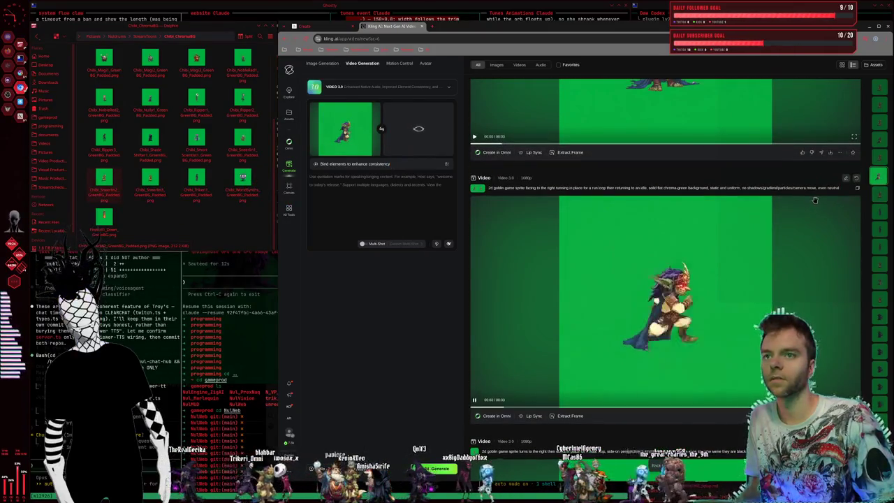
click(840, 192)
Step: Paste the goblin run-loop prompt and add 'eyes stay the same, no extra effects'
click(346, 210)
key(ctrl+v)
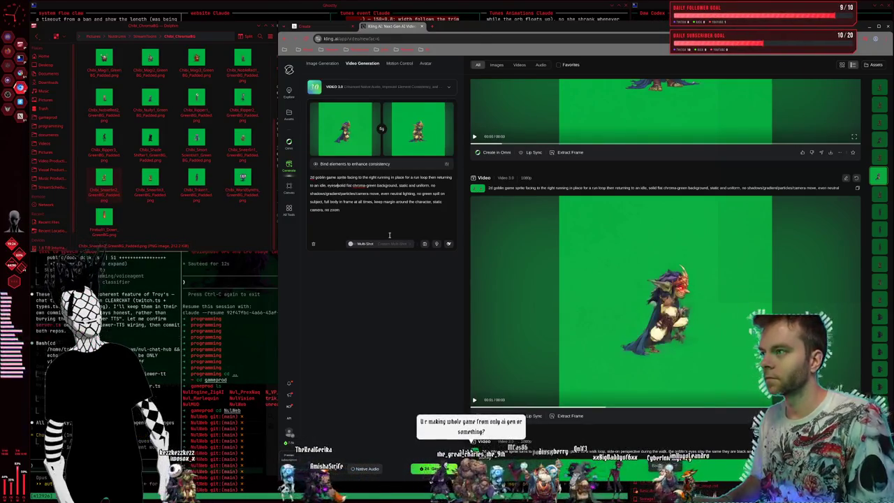
text(ay)
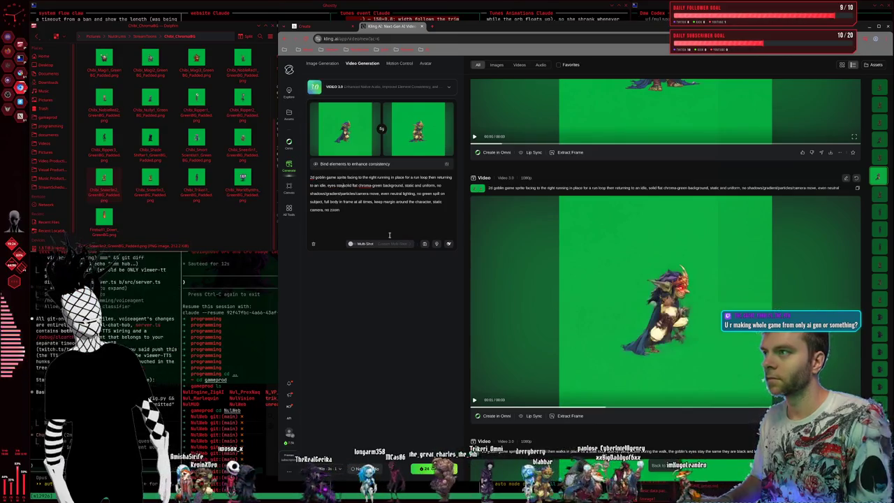
text(same)
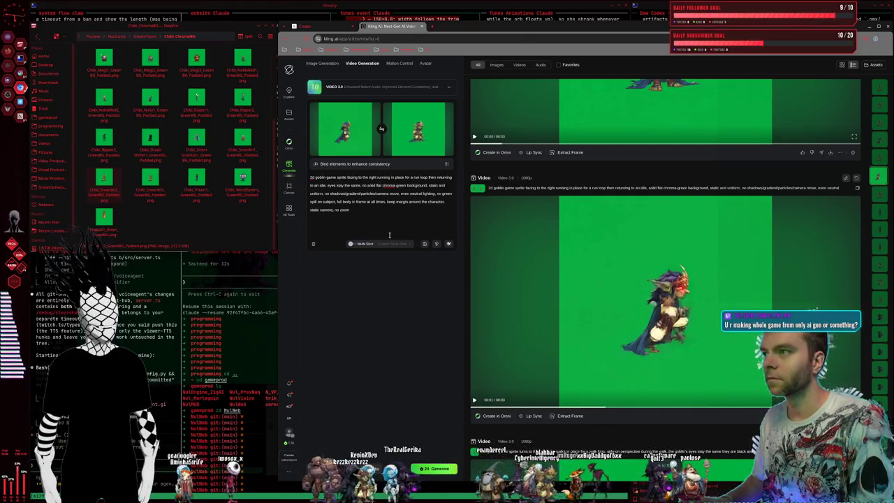
text(extra e)
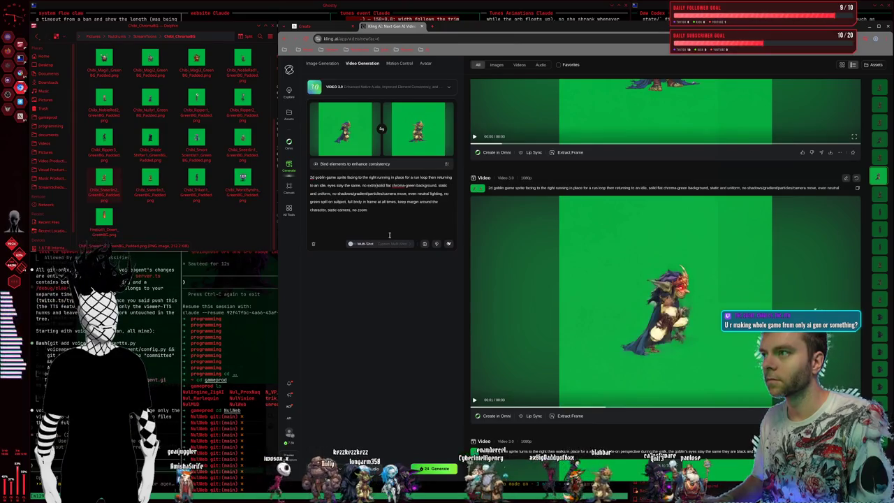
text(ffects,)
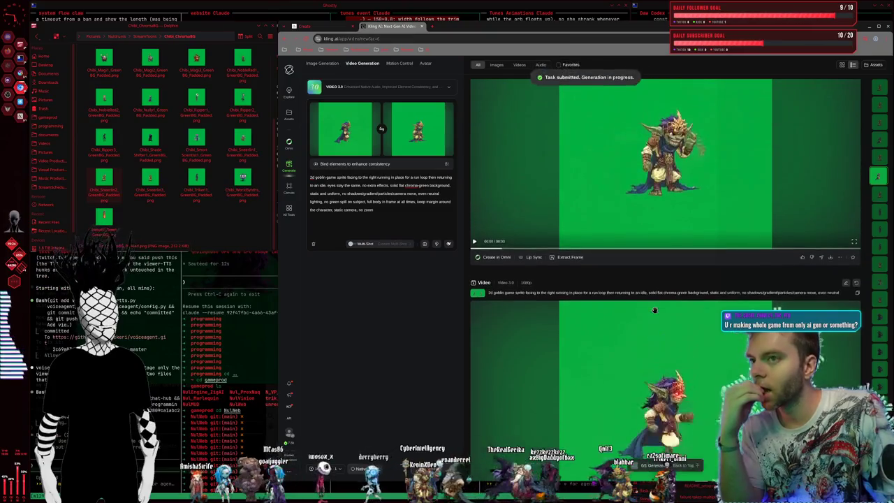
scroll(647, 315, down, 3)
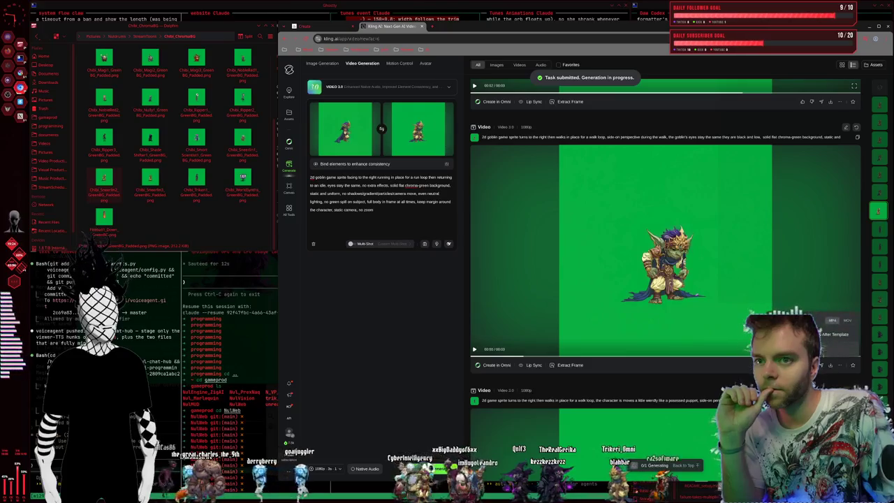
Step: Download the goblin walk-loop clip and save it with the Sneeze2_WalkStart_ file-name prefix
click(830, 365)
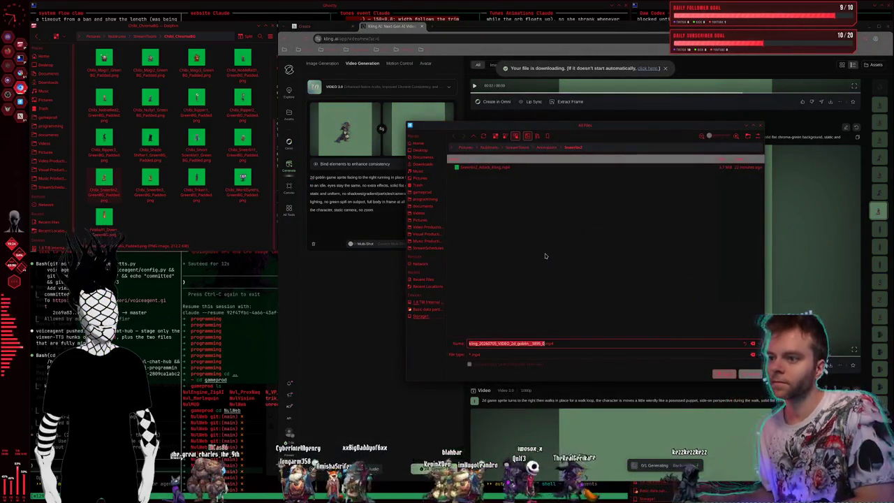
text(Sneeze2_)
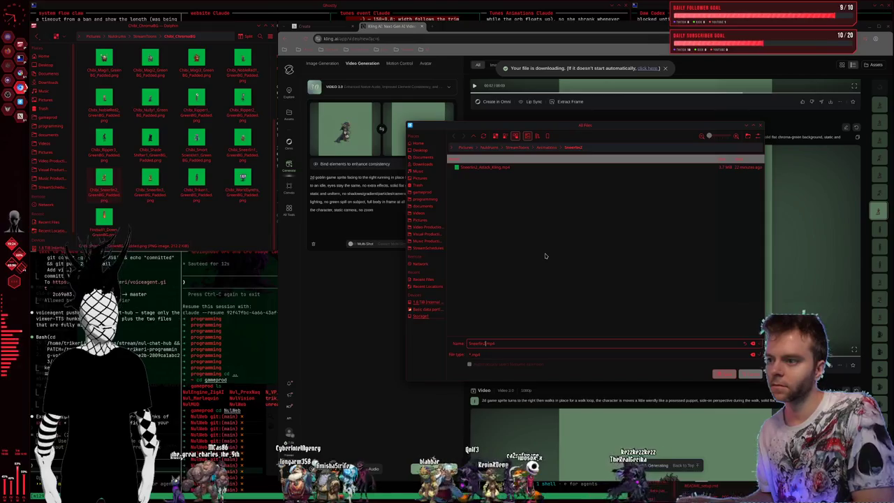
text(WalkStart_)
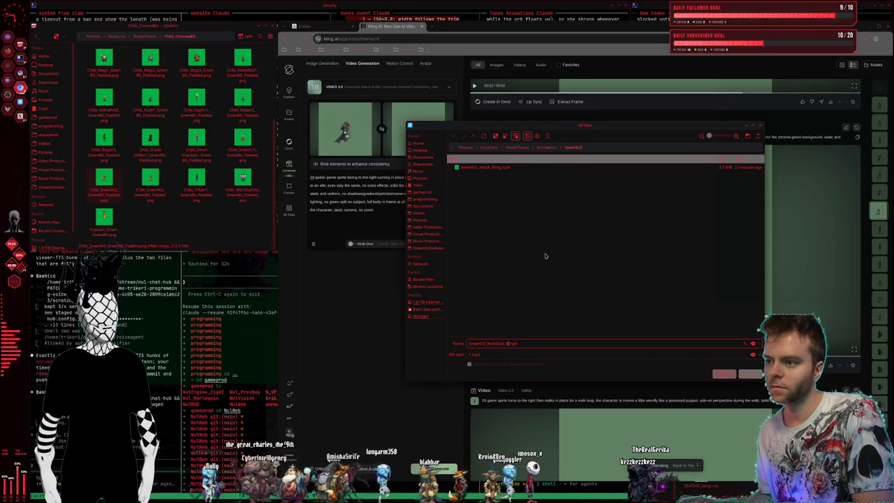
key(Return)
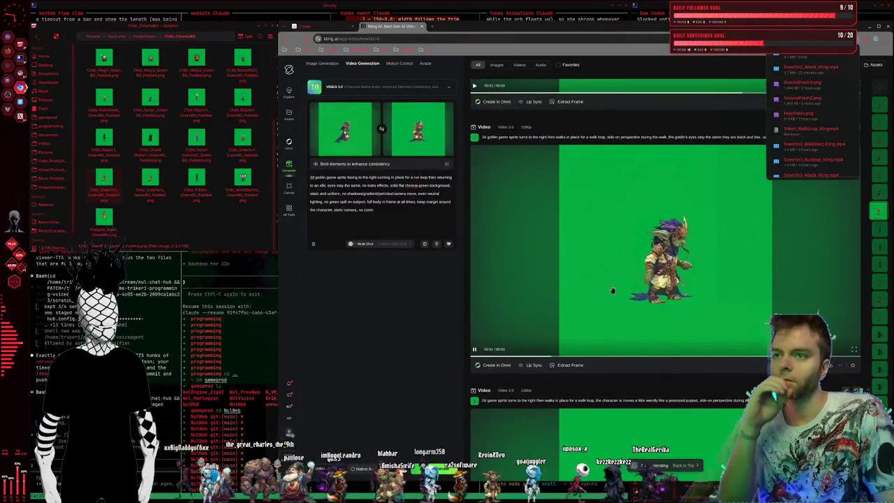
Step: Review the finished goblin clips in Kling AI, then switch to the Krita wizard workspace
scroll(612, 295, up, 1)
scroll(612, 294, up, 2)
scroll(612, 296, down, 1)
scroll(613, 298, up, 1)
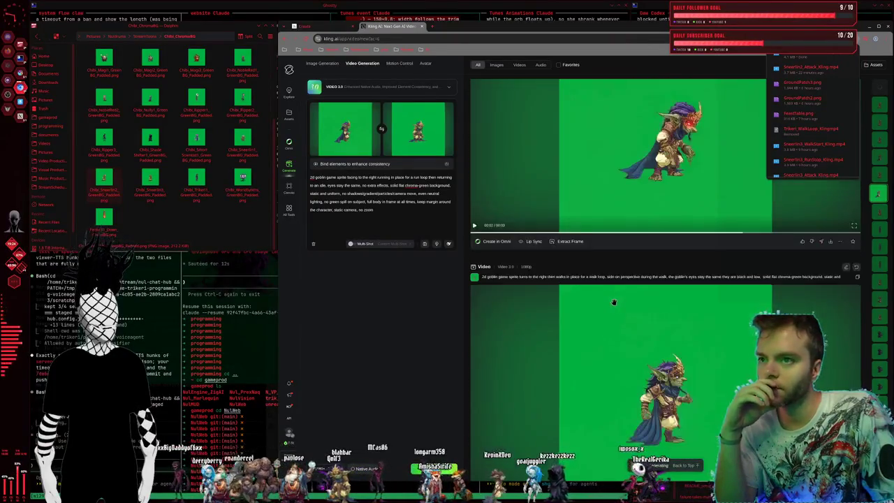
scroll(613, 302, down, 2)
scroll(614, 302, up, 1)
scroll(614, 303, up, 2)
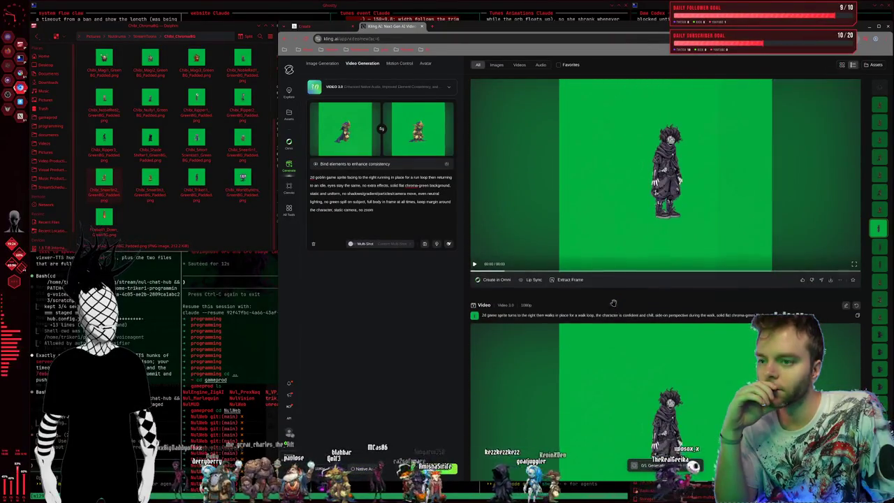
scroll(615, 306, down, 2)
scroll(615, 306, up, 1)
scroll(615, 304, down, 2)
scroll(616, 306, up, 2)
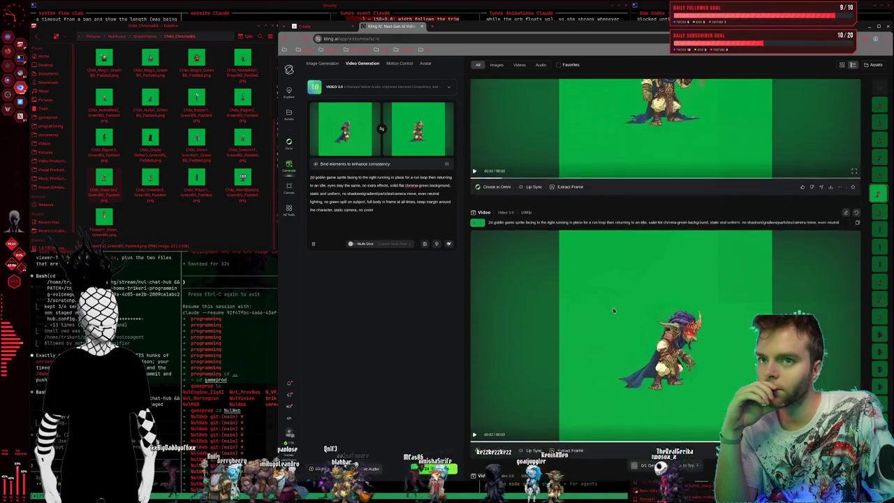
scroll(617, 308, down, 2)
scroll(617, 310, down, 2)
scroll(617, 310, up, 1)
scroll(618, 311, down, 2)
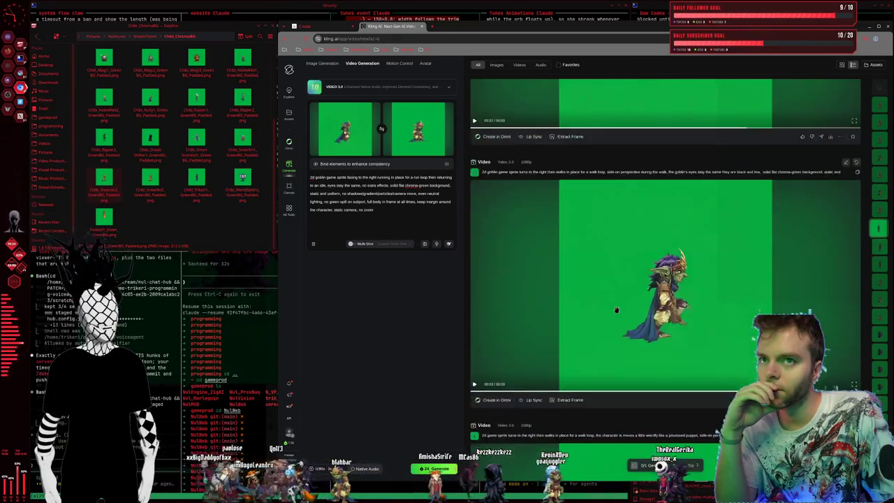
scroll(618, 312, up, 2)
scroll(617, 312, up, 2)
scroll(618, 312, down, 2)
scroll(616, 310, up, 2)
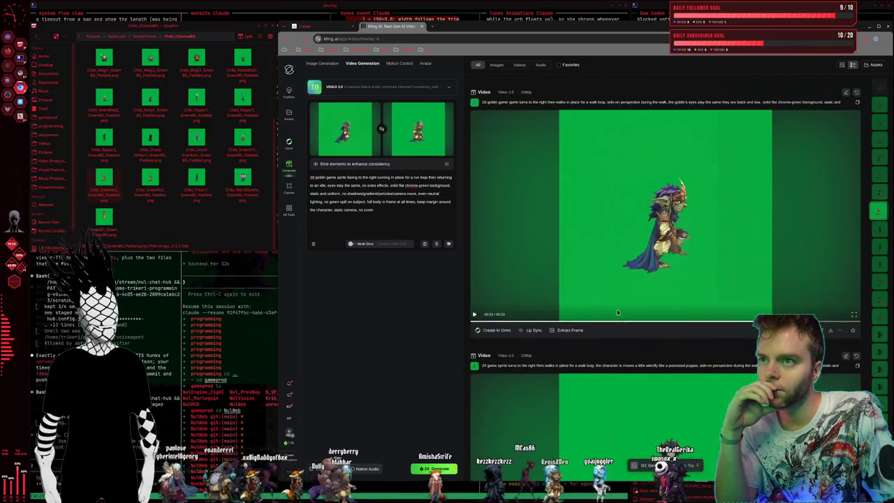
scroll(617, 310, down, 3)
scroll(616, 312, up, 1)
scroll(616, 313, down, 1)
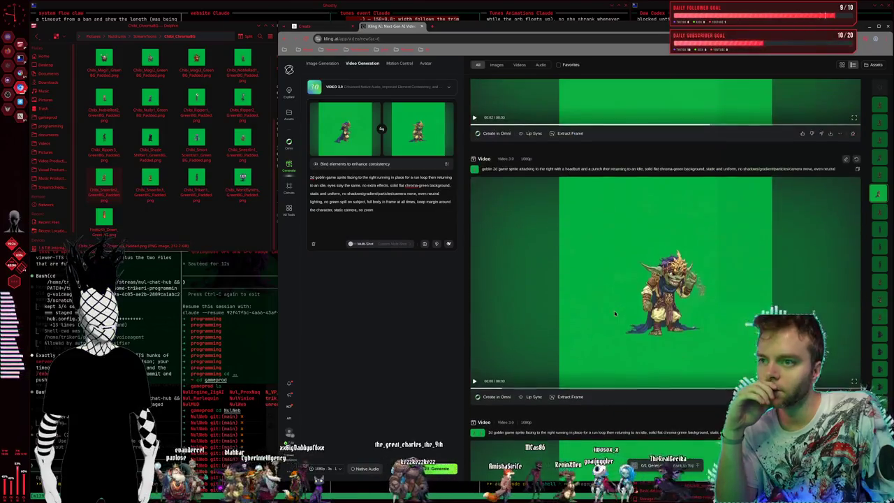
scroll(615, 313, down, 2)
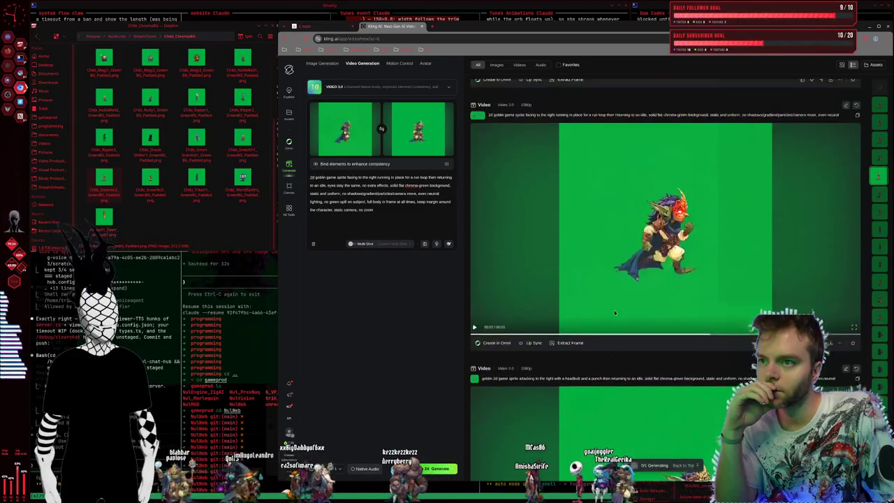
scroll(614, 313, down, 3)
scroll(615, 312, up, 1)
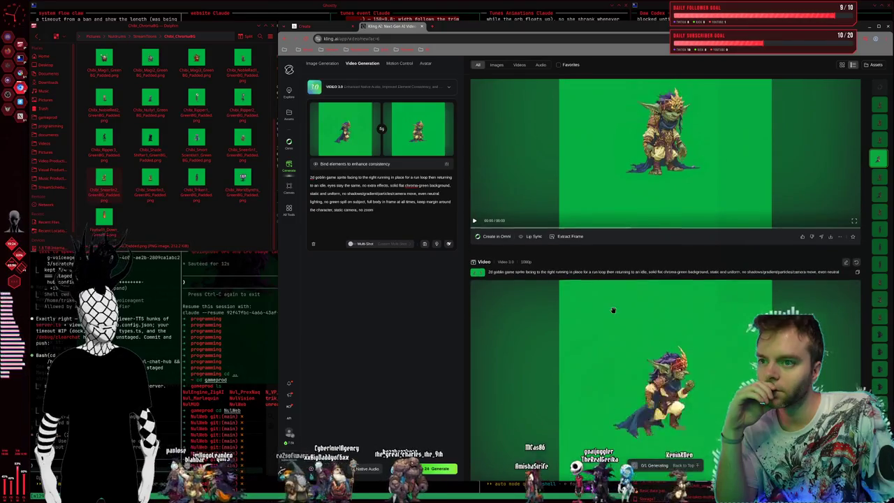
scroll(615, 313, up, 4)
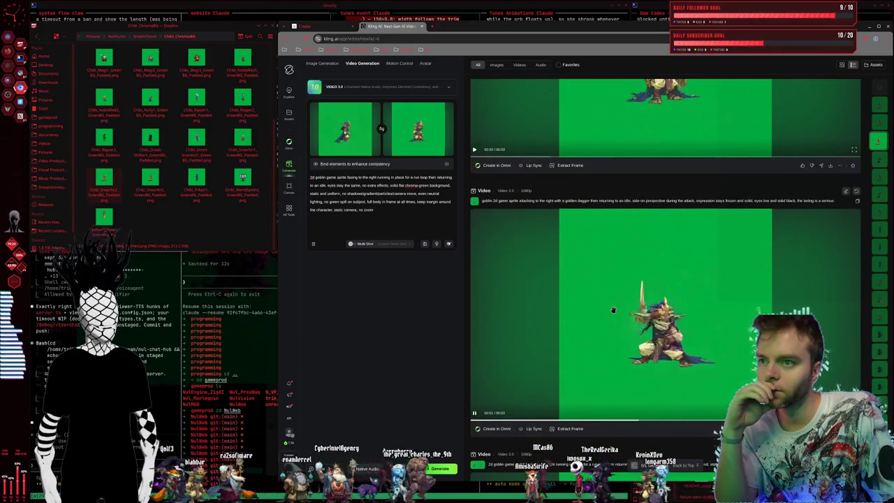
scroll(612, 309, up, 1)
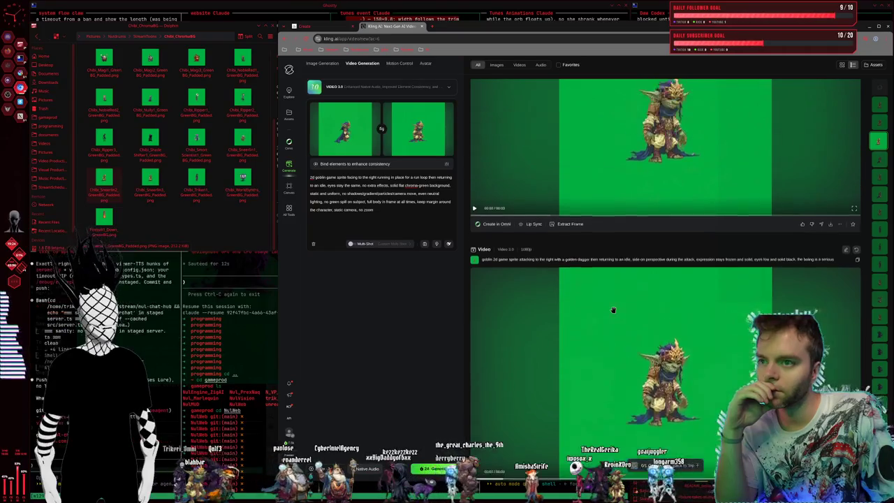
scroll(612, 310, down, 2)
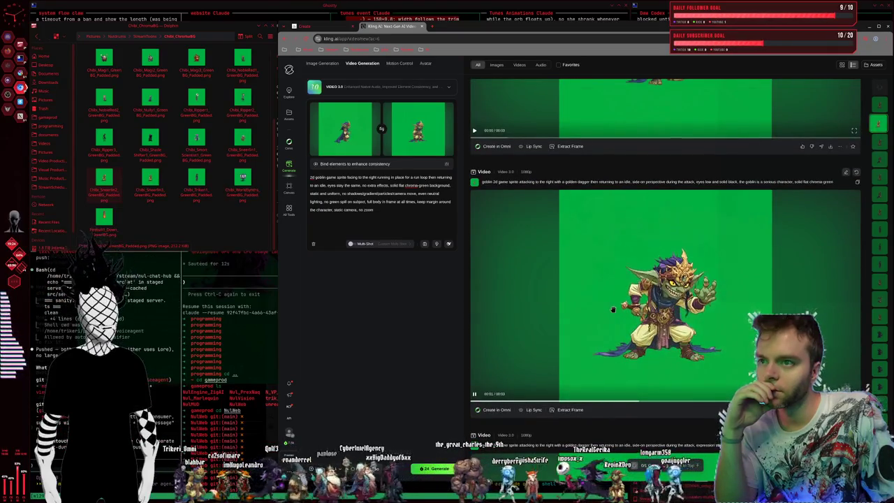
scroll(612, 309, up, 3)
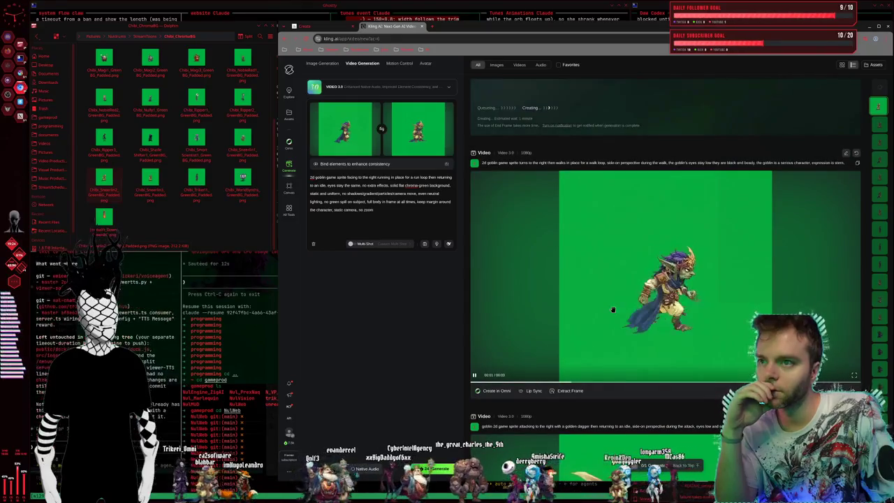
scroll(612, 310, up, 1)
scroll(613, 309, down, 1)
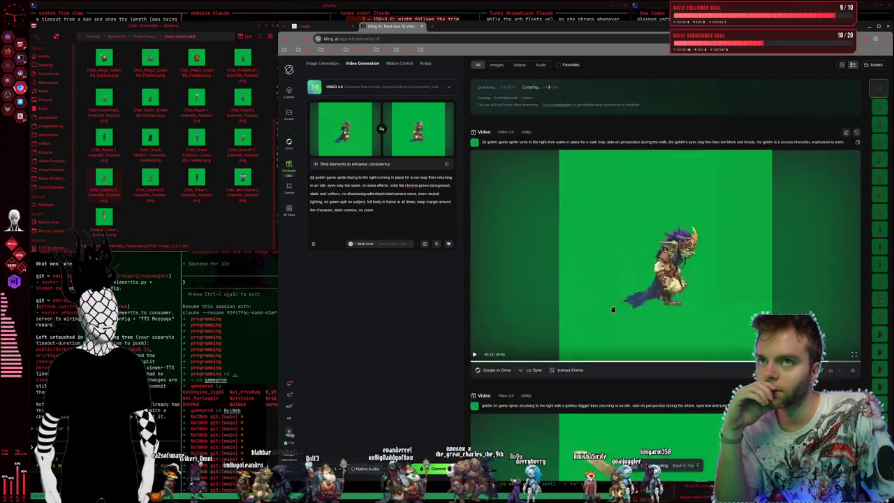
scroll(613, 309, up, 2)
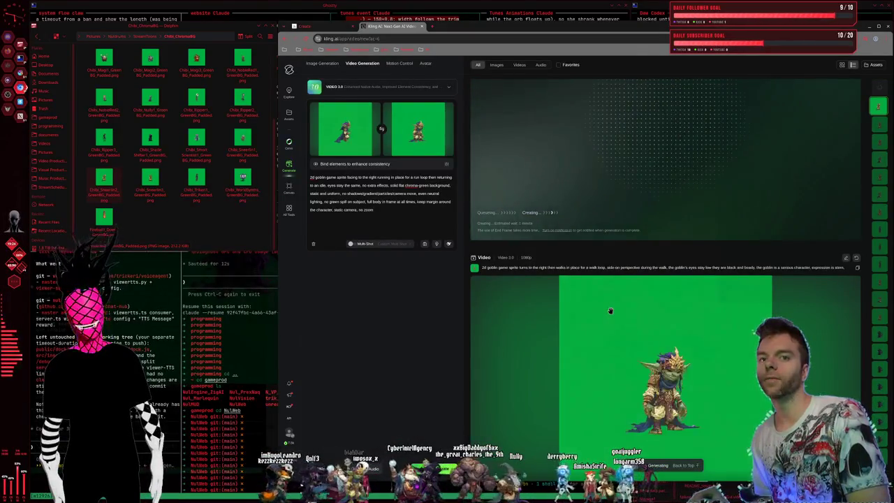
key(super+2)
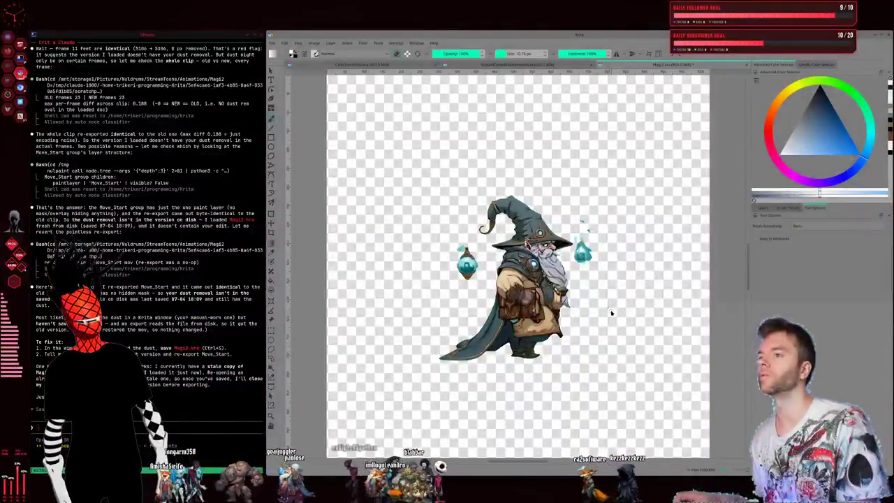
Step: Glance at Krita's second document, return to the Magi2 wizard, then switch back to the browser
click(475, 65)
click(369, 66)
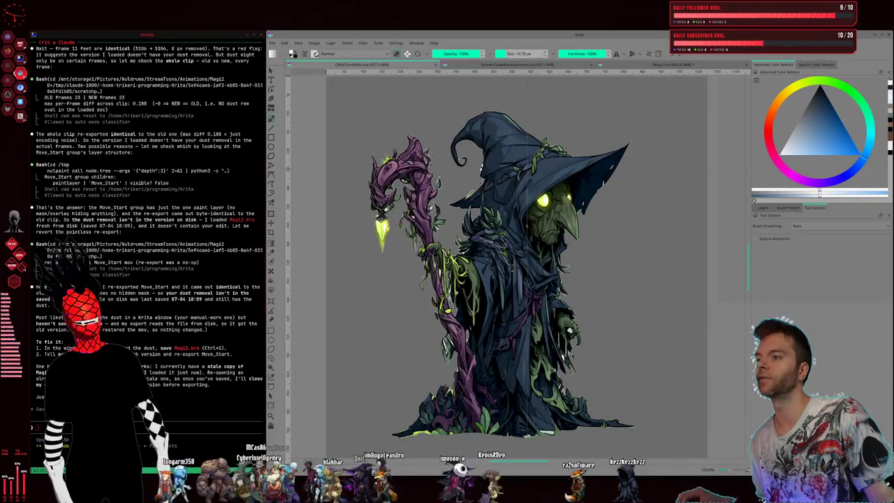
key(super+Right)
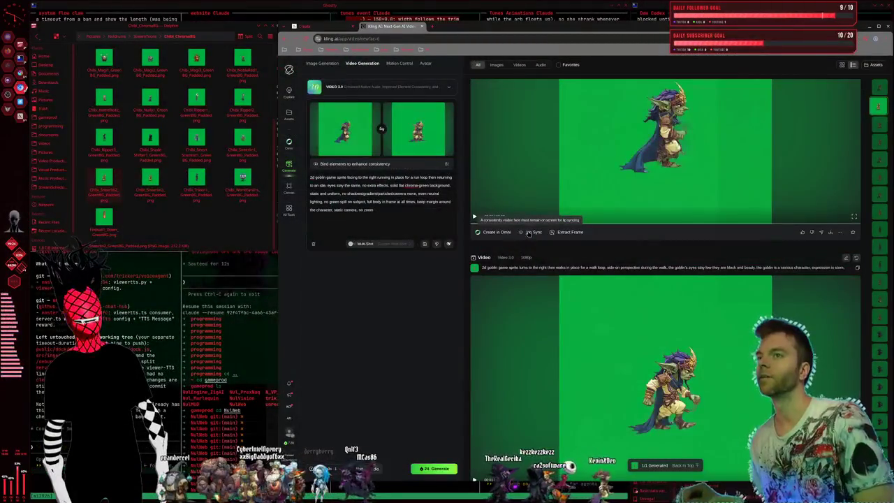
Step: Save the goblin run clip as a RunStop MP4, replay it, and open its detail view
scroll(649, 186, up, 1)
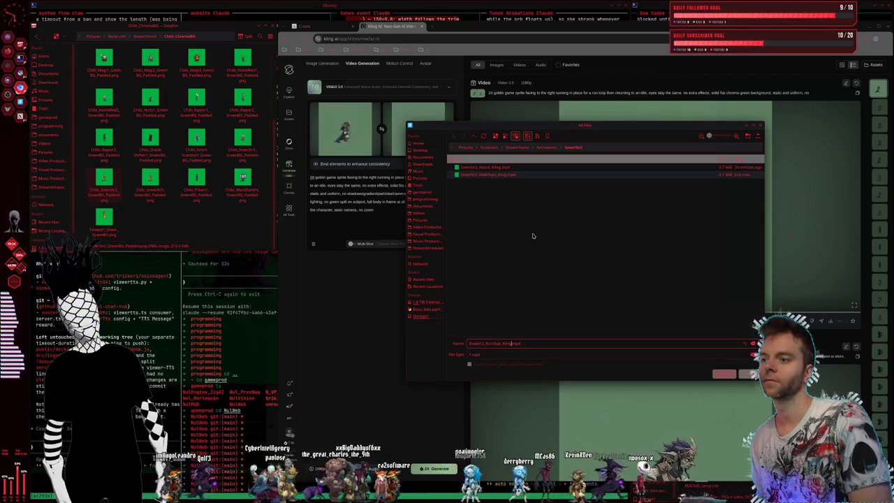
key(Return)
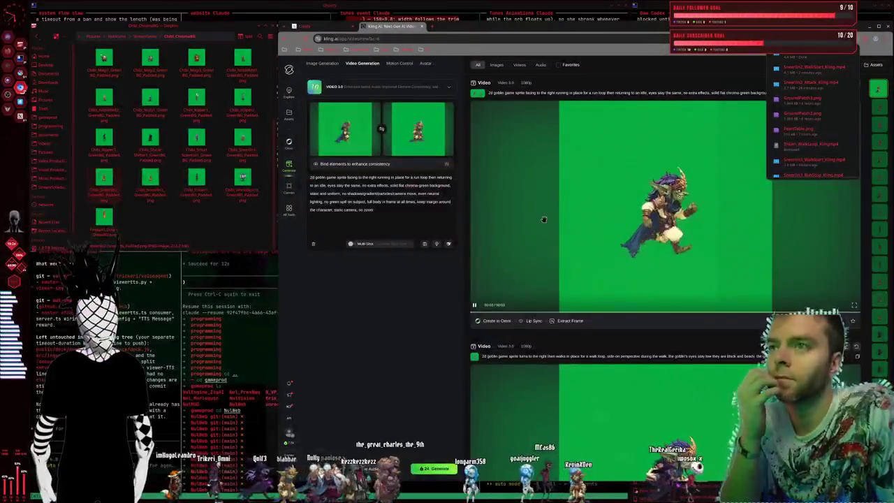
scroll(544, 219, down, 2)
scroll(544, 219, down, 1)
scroll(544, 219, up, 1)
scroll(545, 220, up, 2)
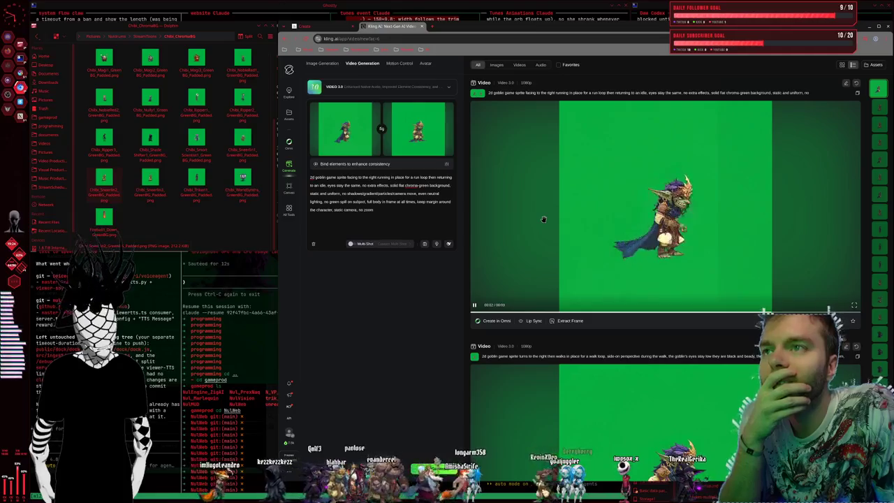
click(490, 312)
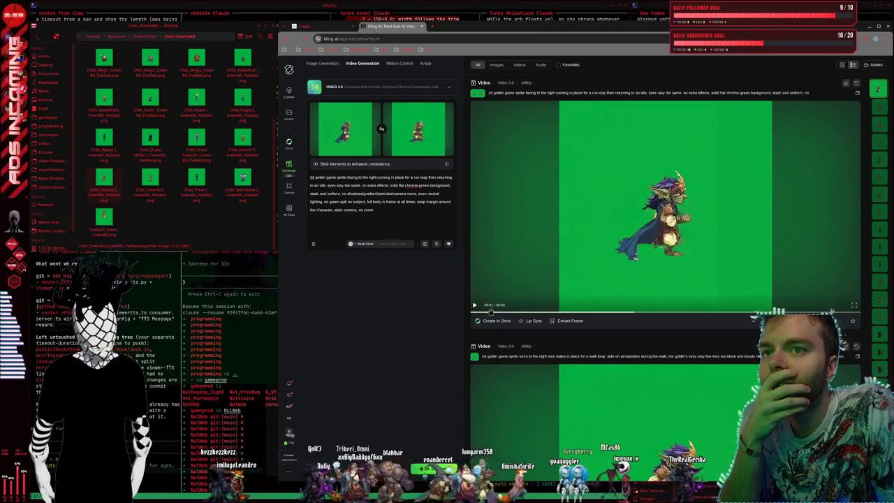
click(511, 283)
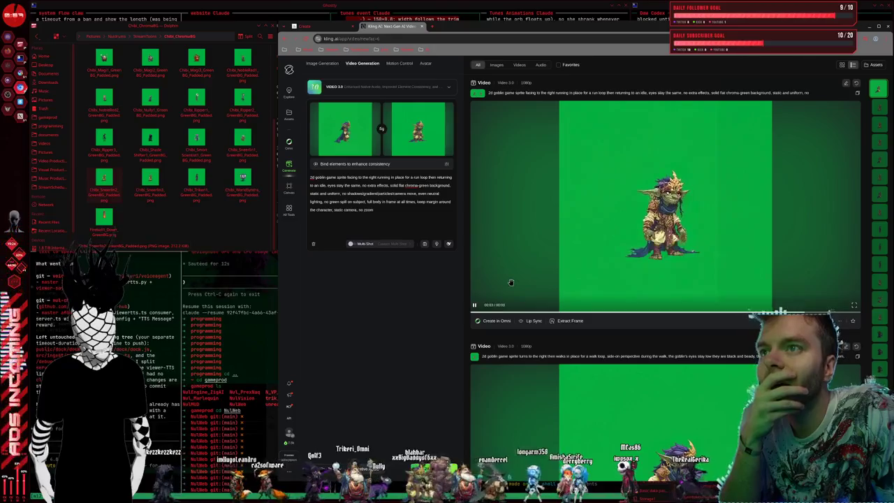
click(511, 282)
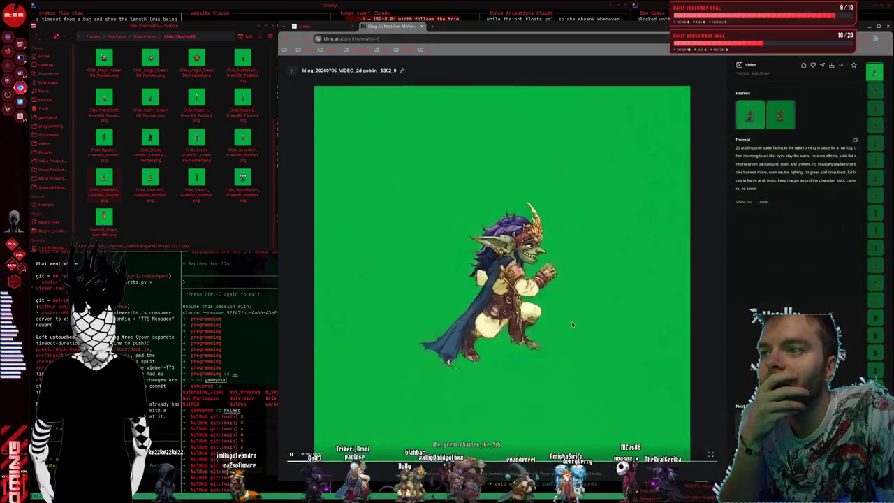
Step: Close the detail view and capture a still from the running goblin clip as the end frame
click(292, 70)
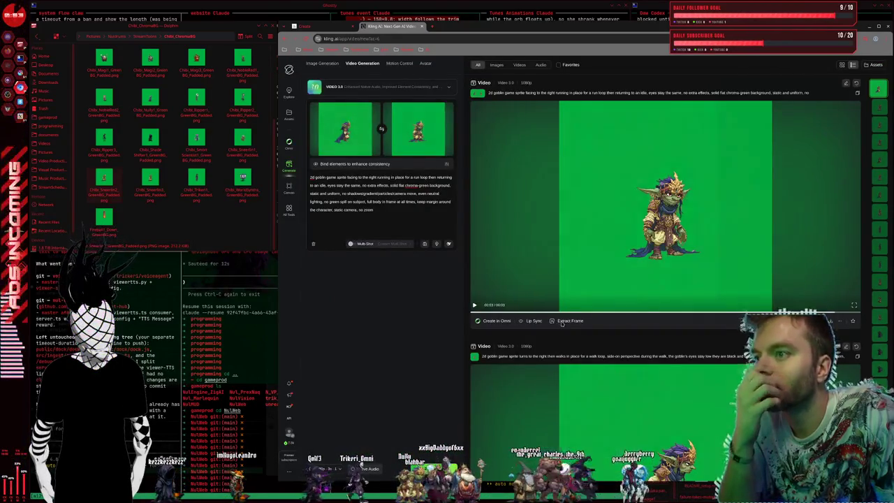
click(567, 321)
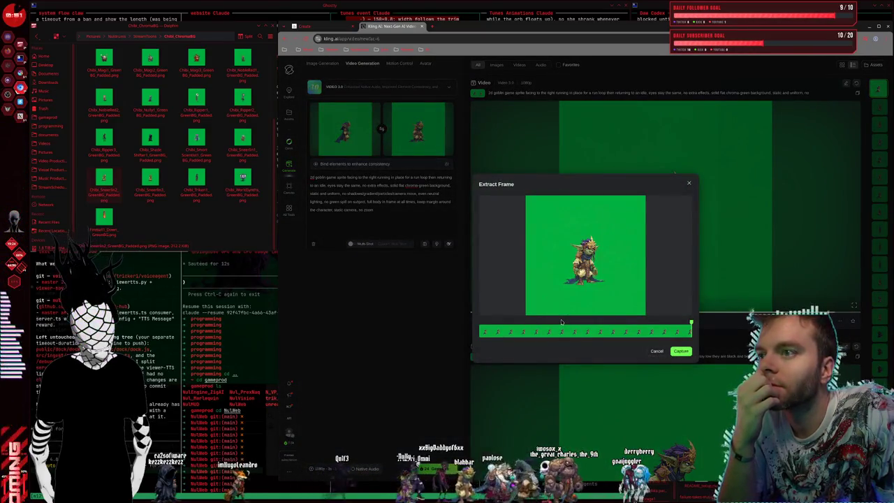
click(681, 351)
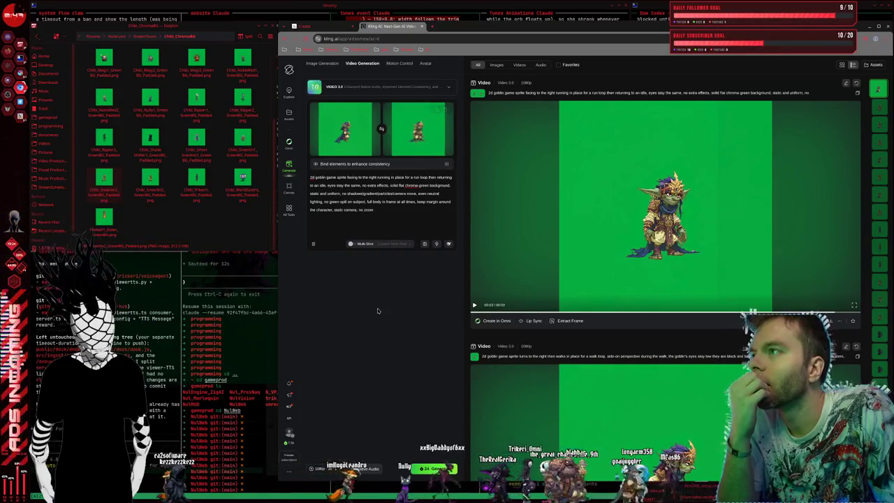
click(693, 265)
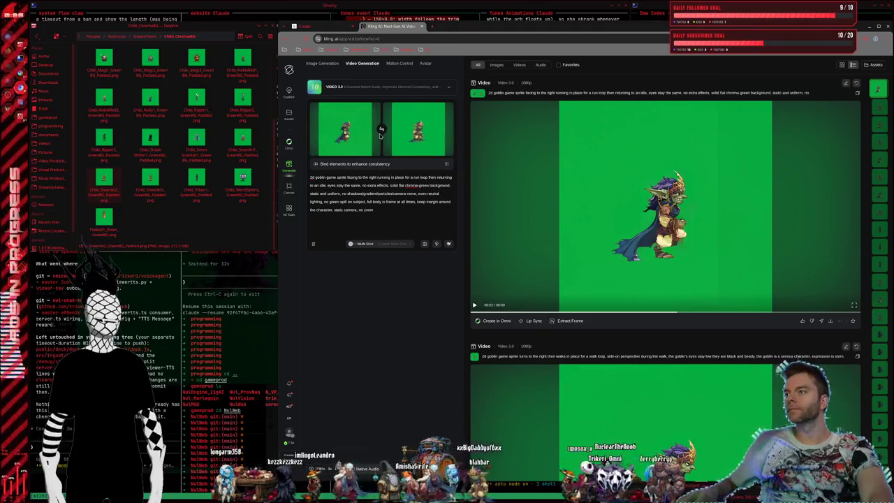
click(381, 131)
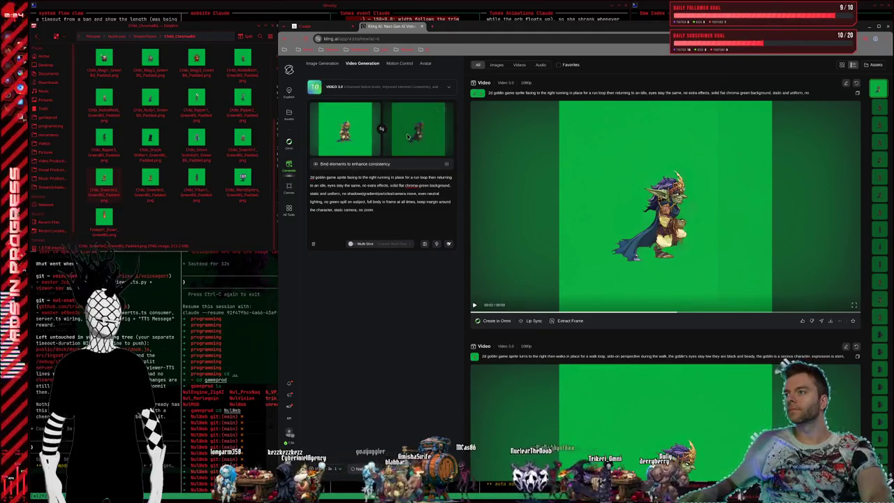
click(443, 110)
scroll(661, 275, down, 2)
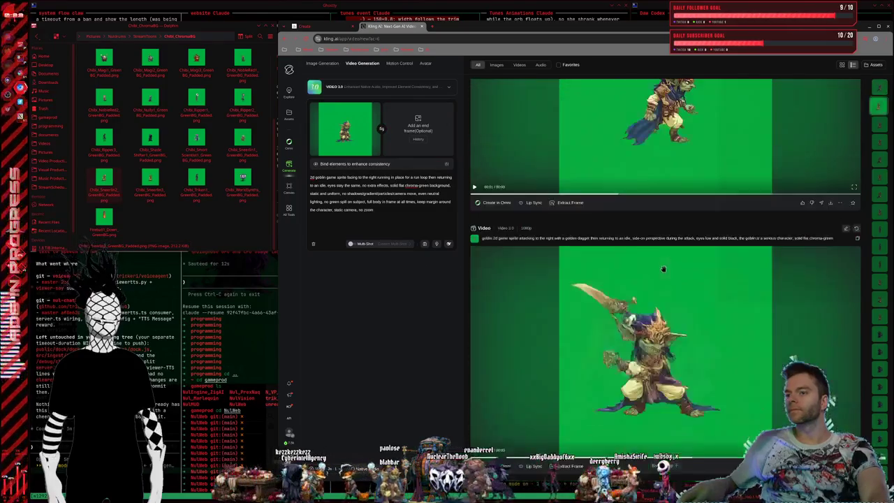
scroll(662, 275, down, 5)
scroll(664, 259, down, 5)
scroll(667, 252, down, 5)
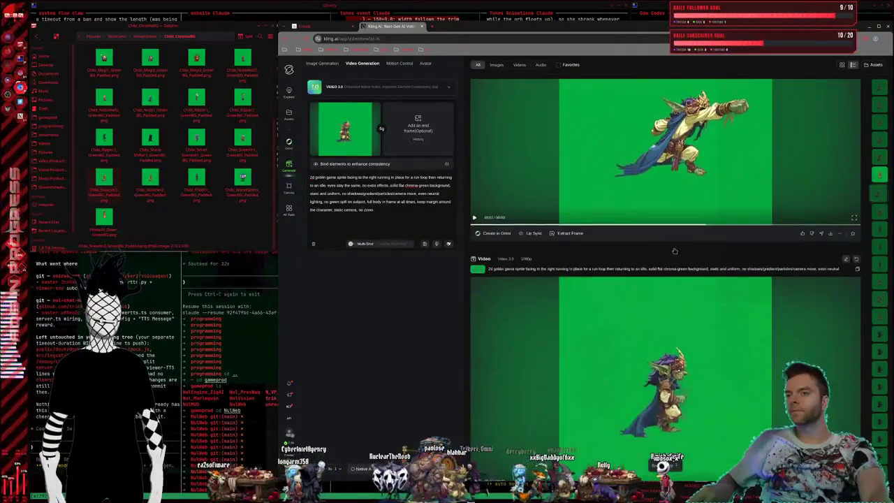
scroll(673, 247, down, 5)
scroll(673, 247, down, 4)
scroll(671, 238, down, 3)
scroll(671, 228, down, 2)
scroll(670, 228, down, 4)
scroll(669, 228, down, 4)
scroll(667, 227, down, 3)
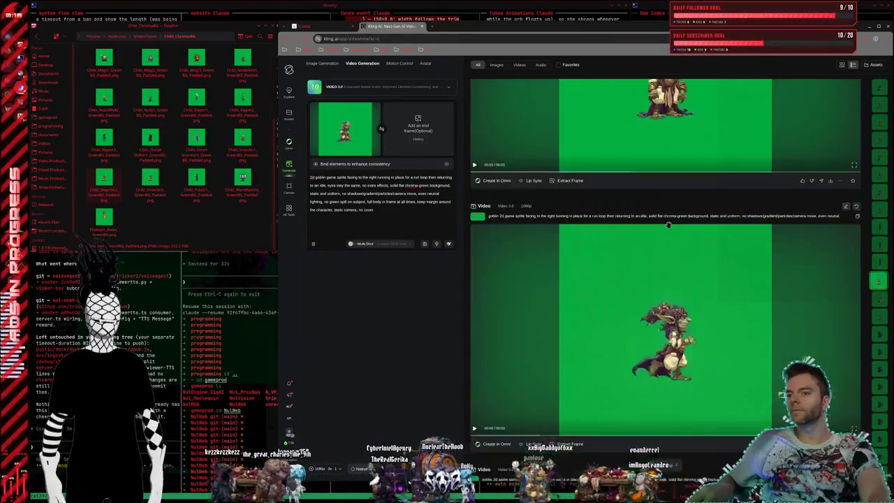
scroll(665, 227, down, 3)
scroll(667, 230, up, 1)
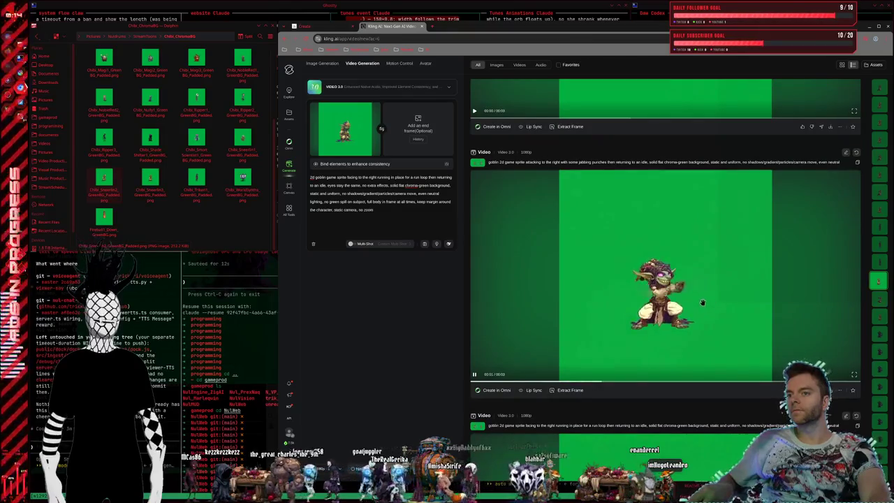
scroll(702, 295, down, 3)
scroll(699, 286, down, 1)
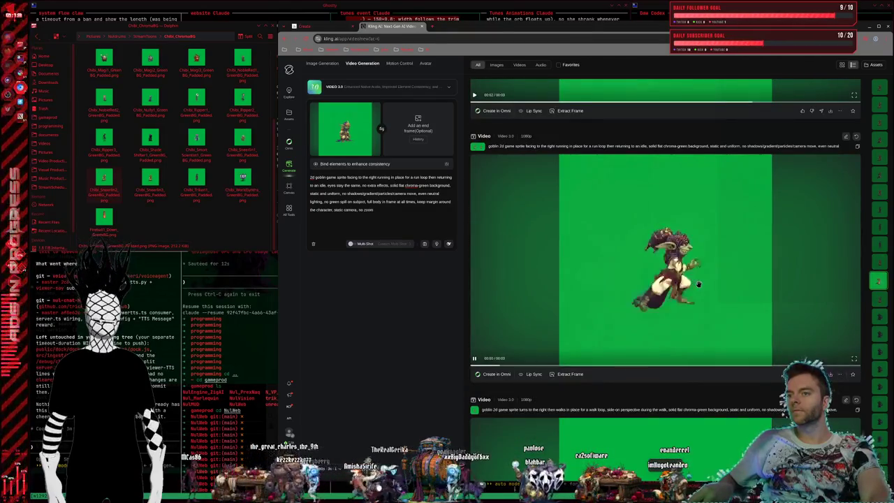
scroll(696, 280, down, 1)
scroll(695, 279, down, 3)
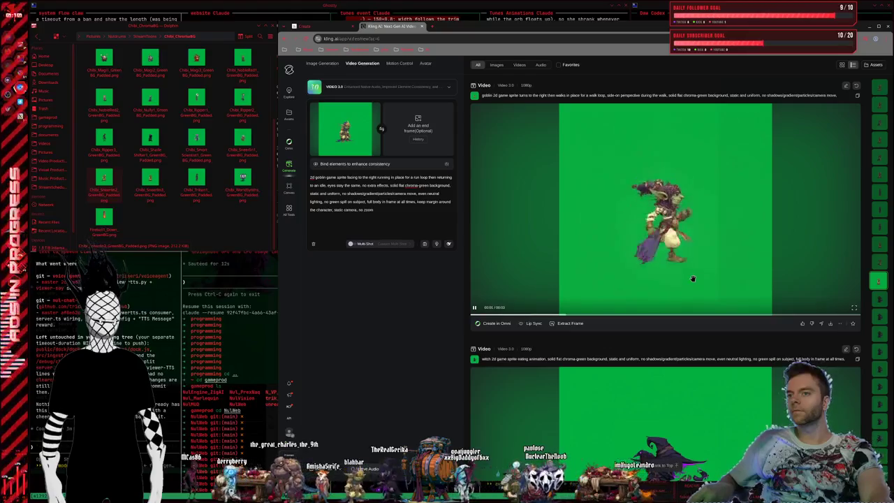
scroll(693, 278, down, 2)
scroll(692, 277, down, 2)
scroll(692, 274, up, 1)
scroll(691, 275, down, 1)
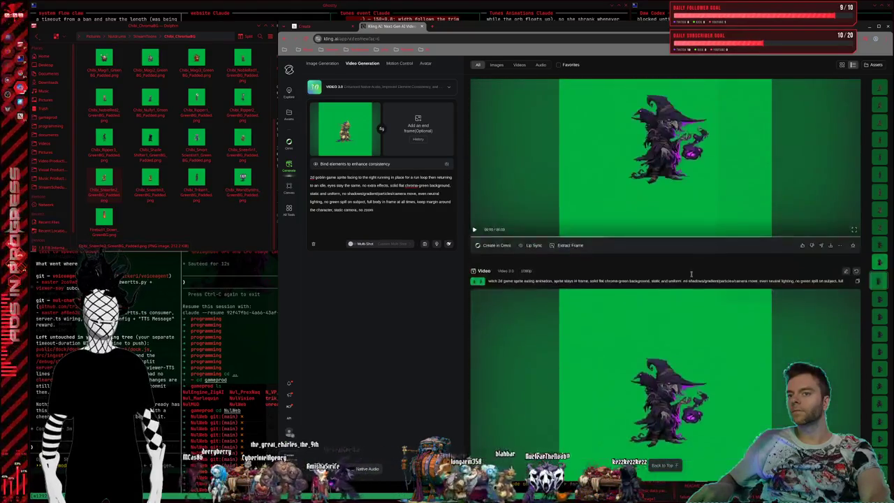
scroll(690, 275, down, 2)
scroll(688, 276, up, 2)
scroll(688, 277, up, 1)
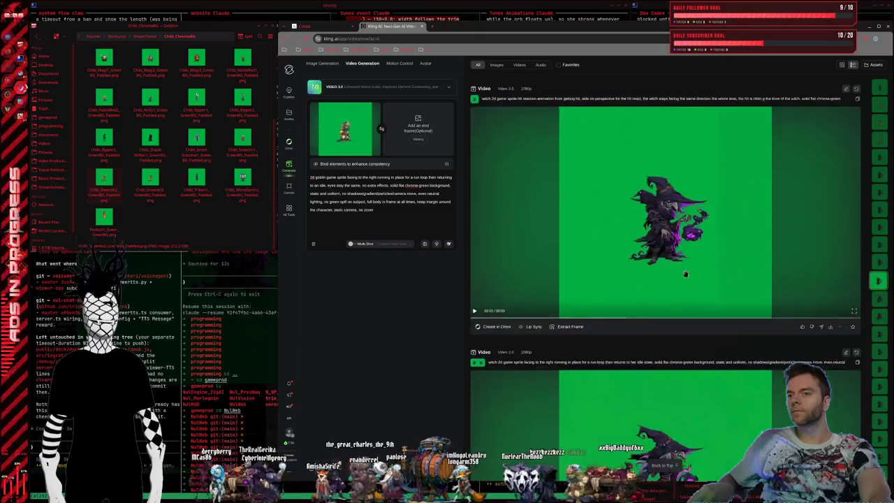
scroll(688, 278, up, 1)
scroll(688, 278, up, 2)
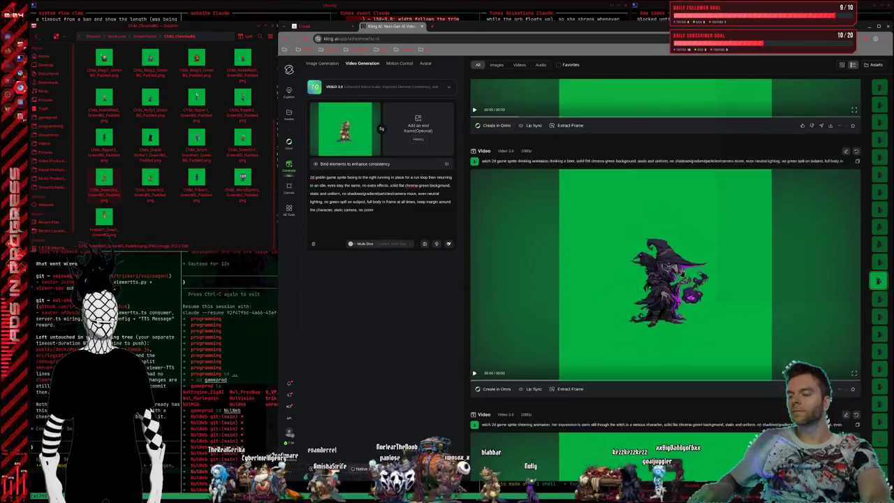
scroll(688, 278, up, 1)
scroll(688, 278, down, 2)
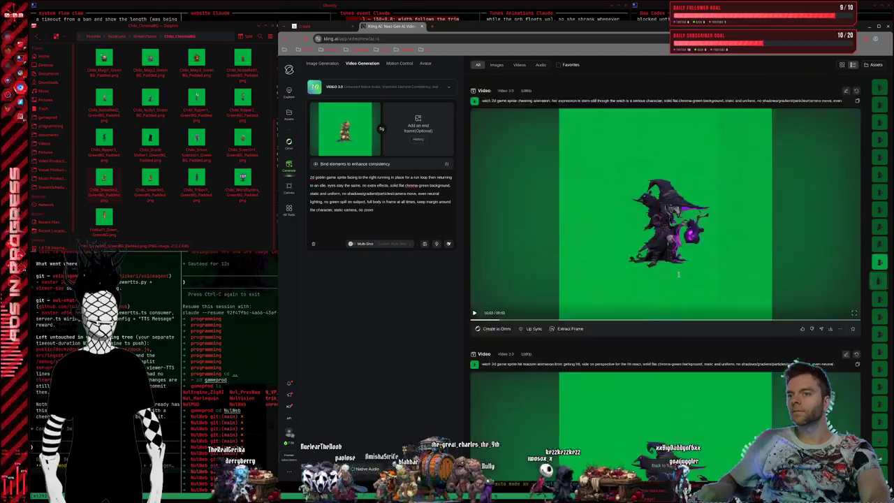
scroll(685, 277, down, 1)
scroll(678, 276, down, 1)
scroll(670, 279, down, 4)
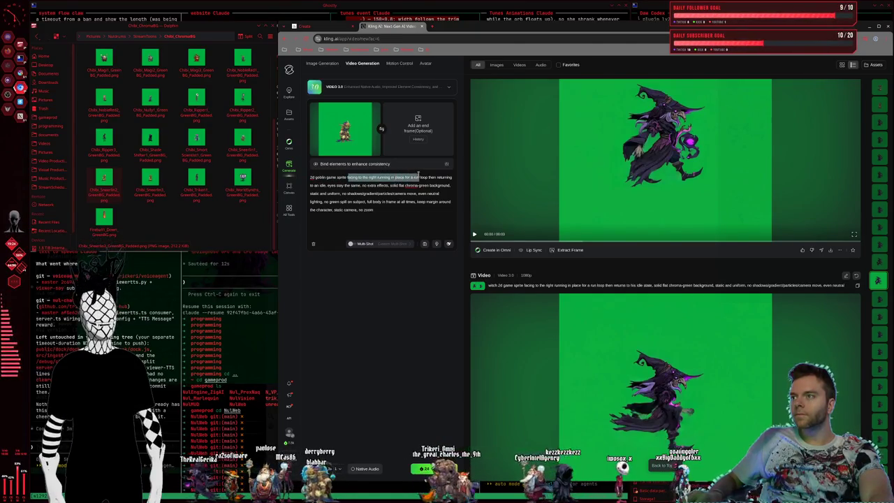
Step: Replace the run-loop wording with an idle animation where the goblin just breathes slightly
drag(418, 176, 381, 186)
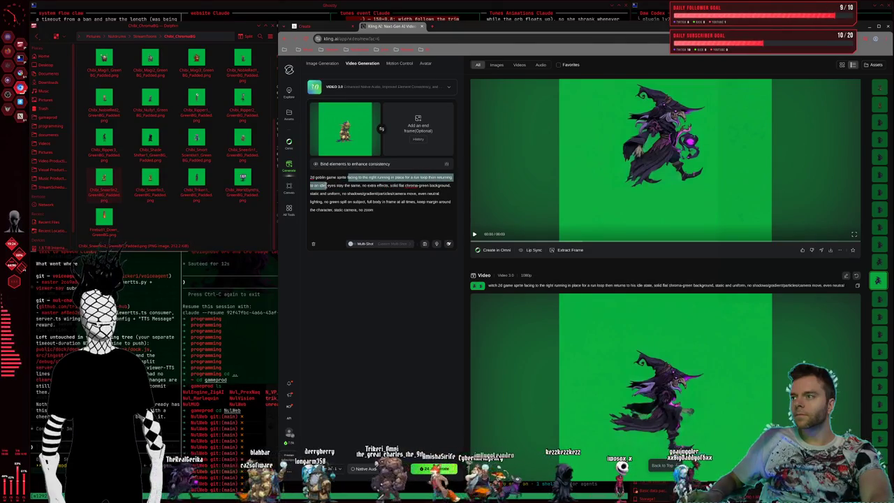
key(BackSpace)
text(in)
text( an idle loop eyes stay the same, no extra effects, solid flat)
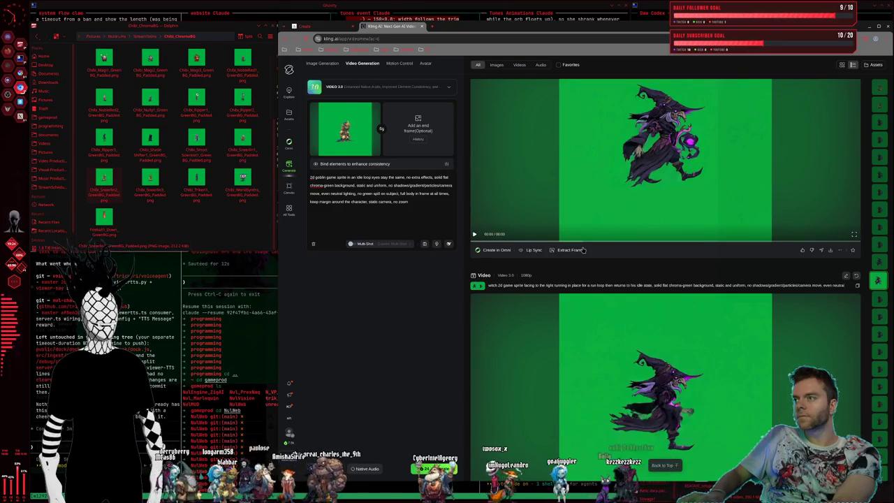
text(animation,)
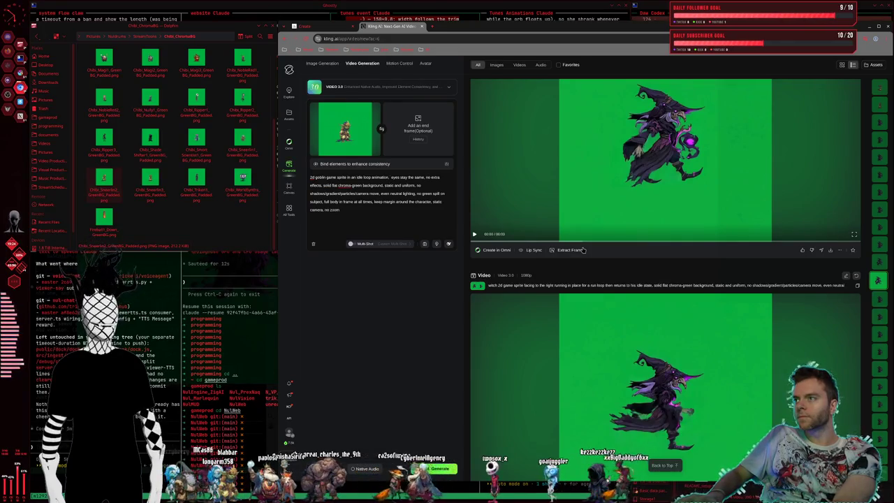
key(BackSpace)
key(BackSpace)
text(just brief slightly)
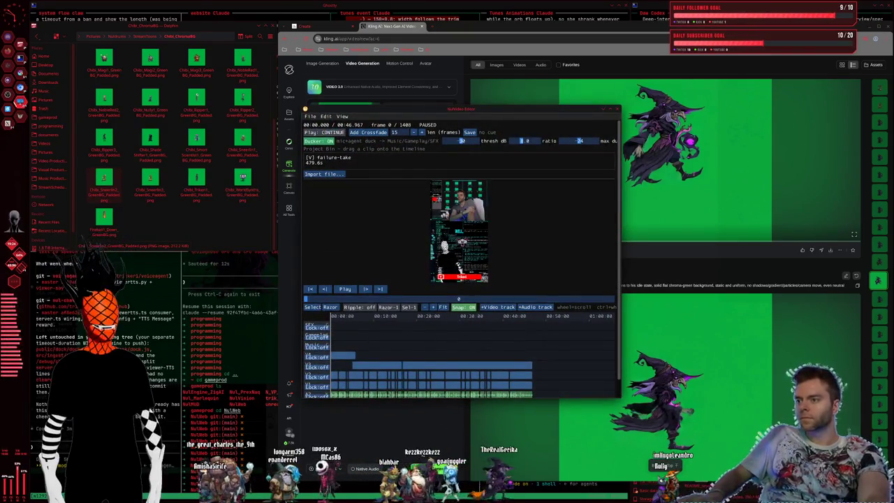
click(421, 448)
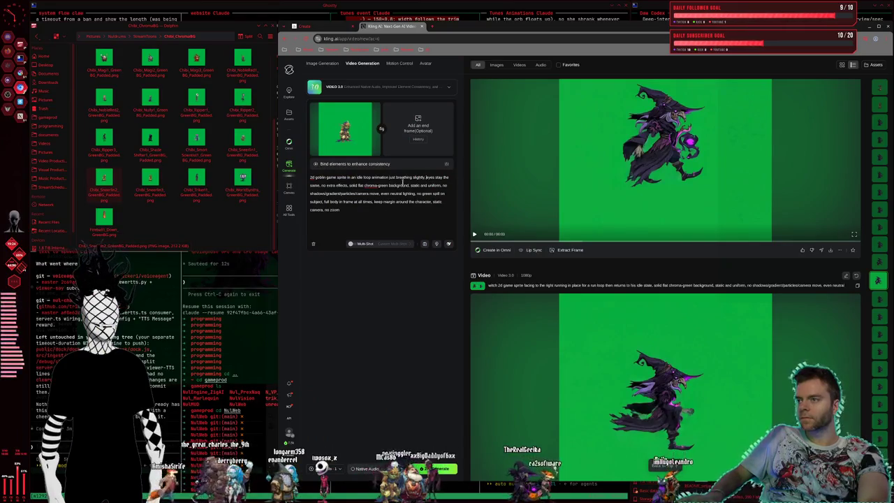
Step: Describe the goblin's eyes as low, black and beady, and delete 'no extra effects,'
text(expression framesand stances )
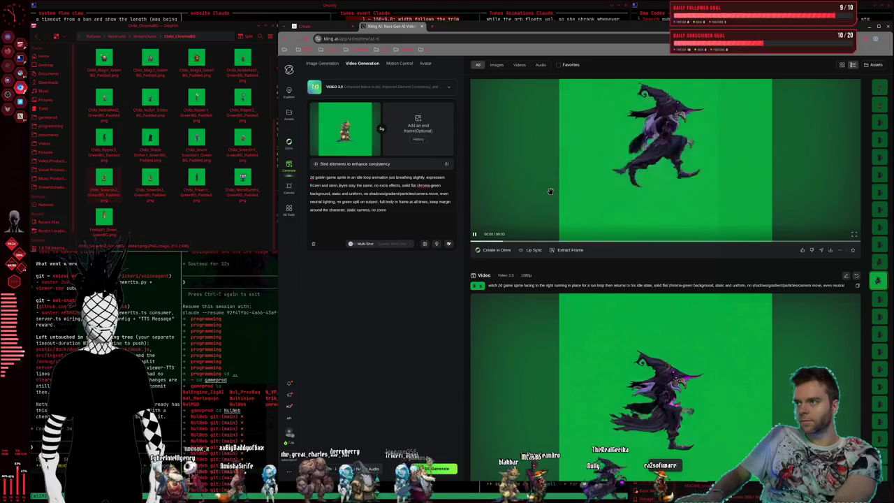
text(the)
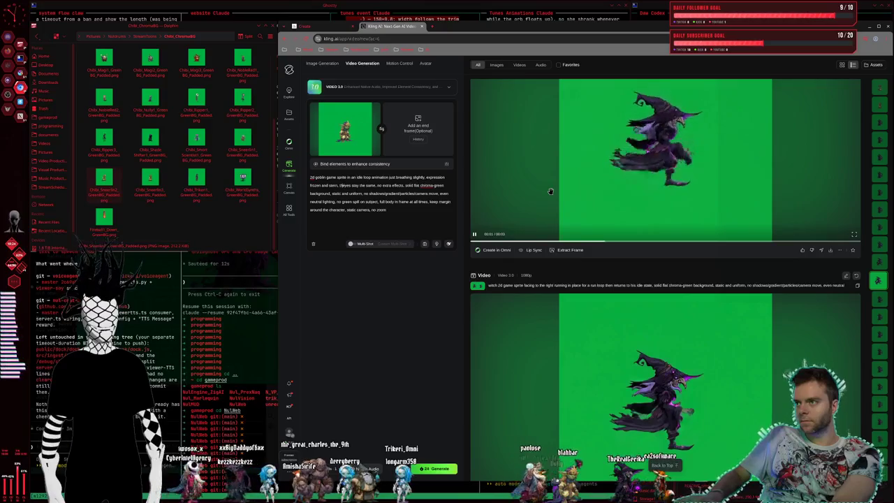
key(BackSpace)
key(BackSpace)
key(BackSpace)
key(BackSpace)
key(BackSpace)
key(BackSpace)
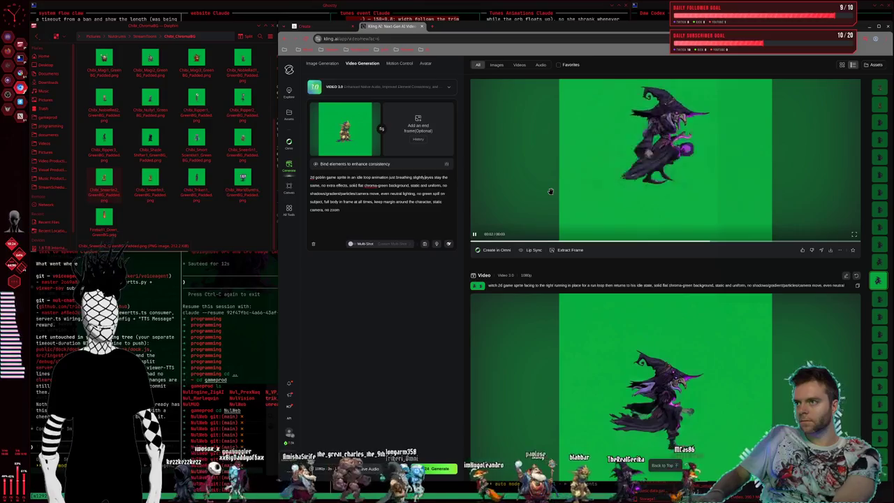
text(,)
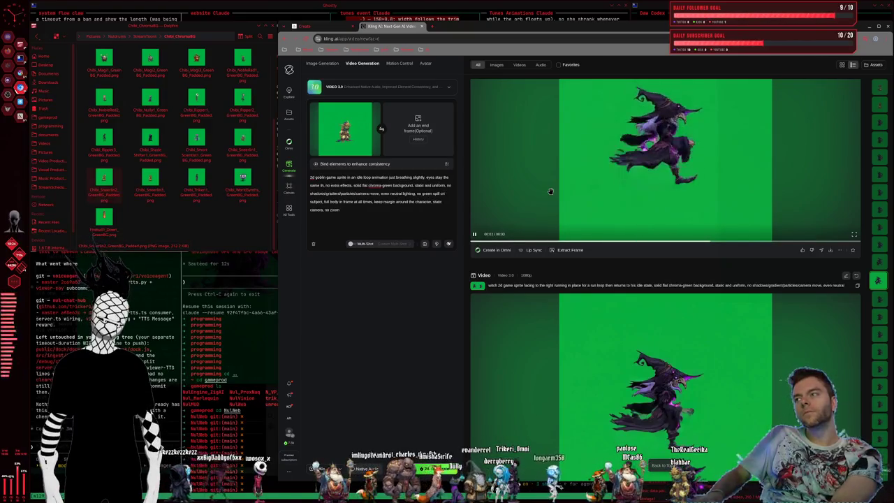
text(the goblins eyes )
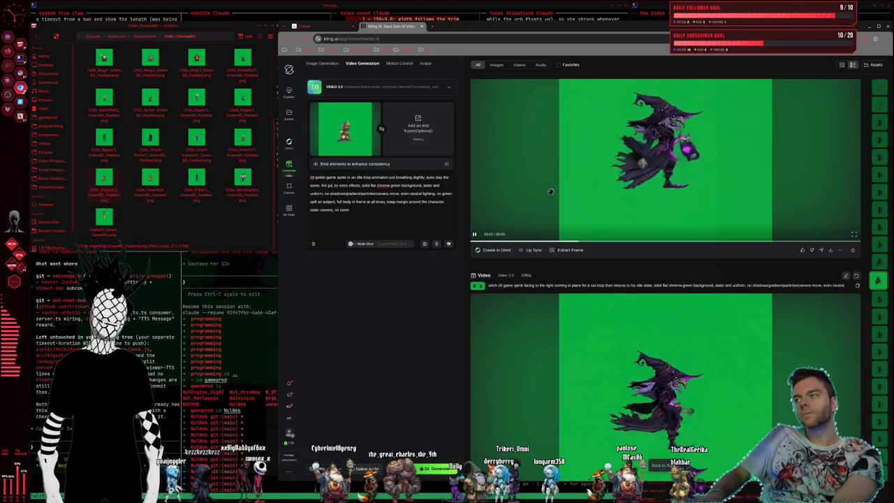
text(are)
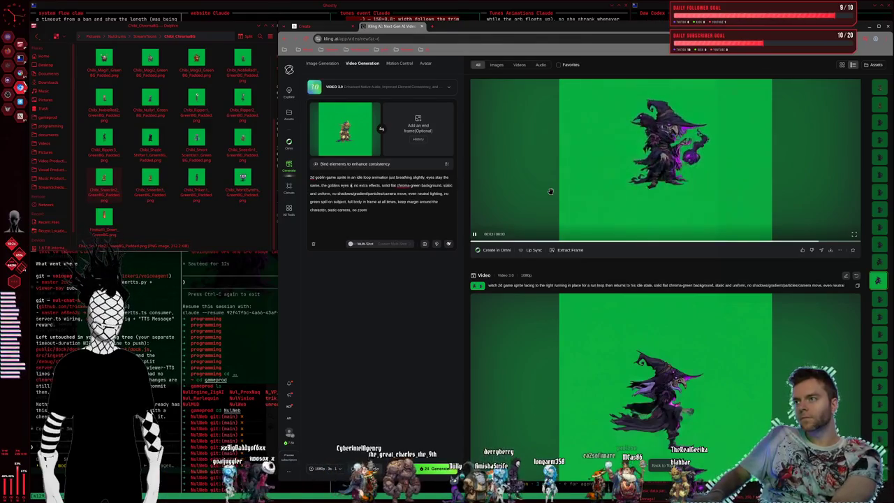
text( black and bead)
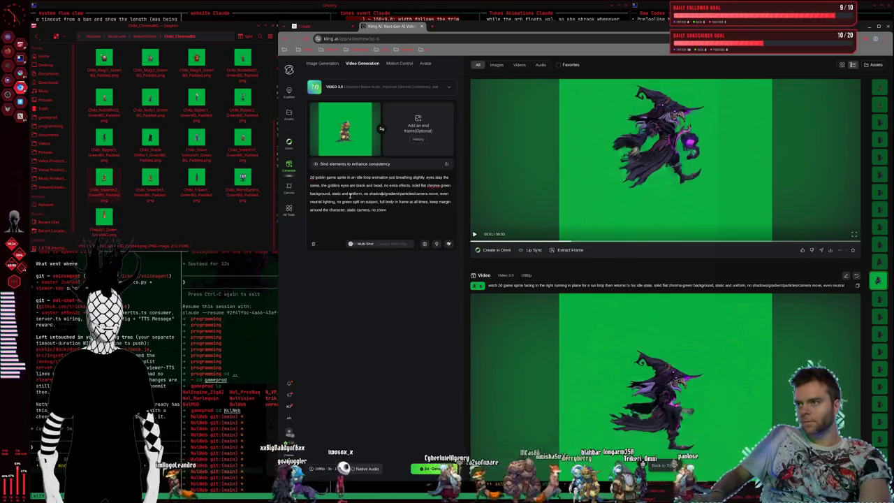
click(480, 215)
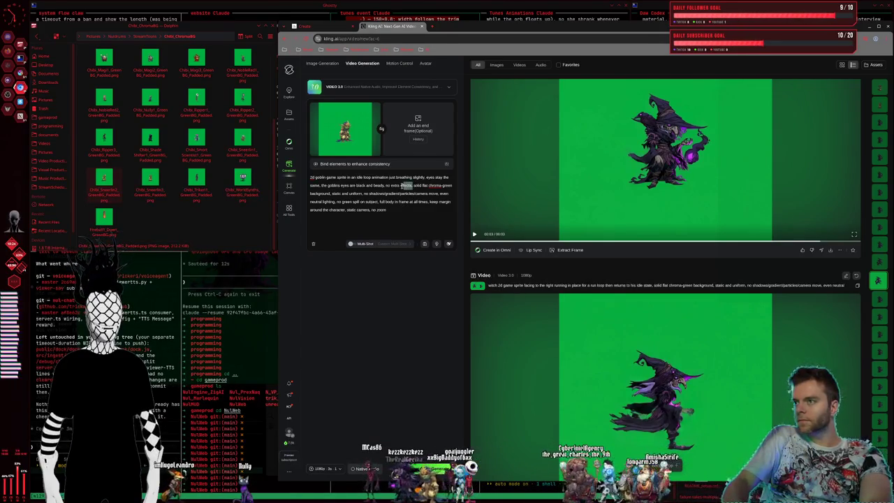
key(BackSpace)
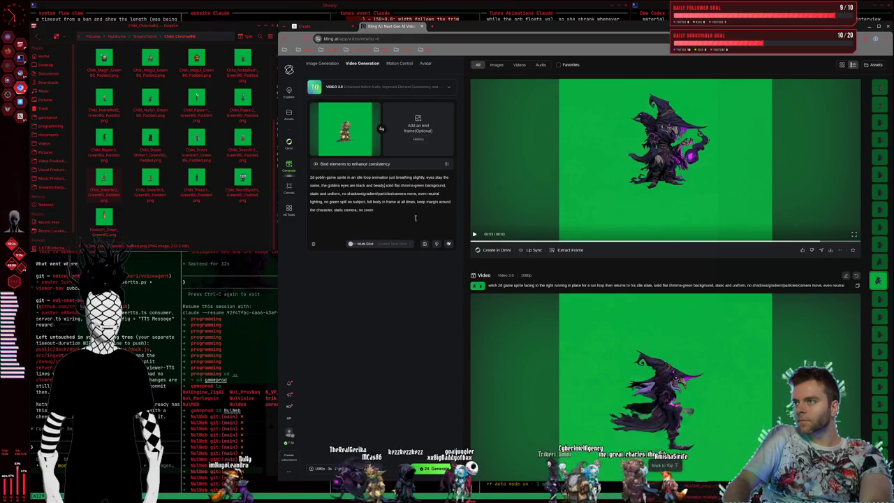
click(390, 215)
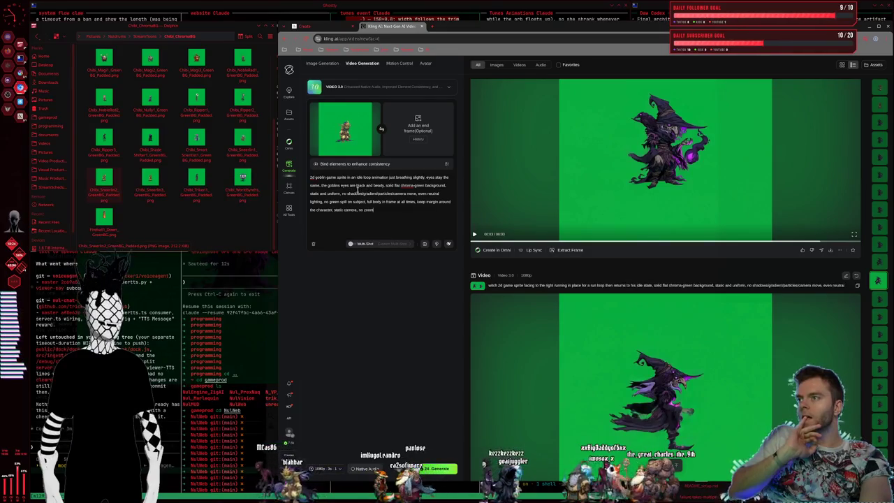
click(499, 233)
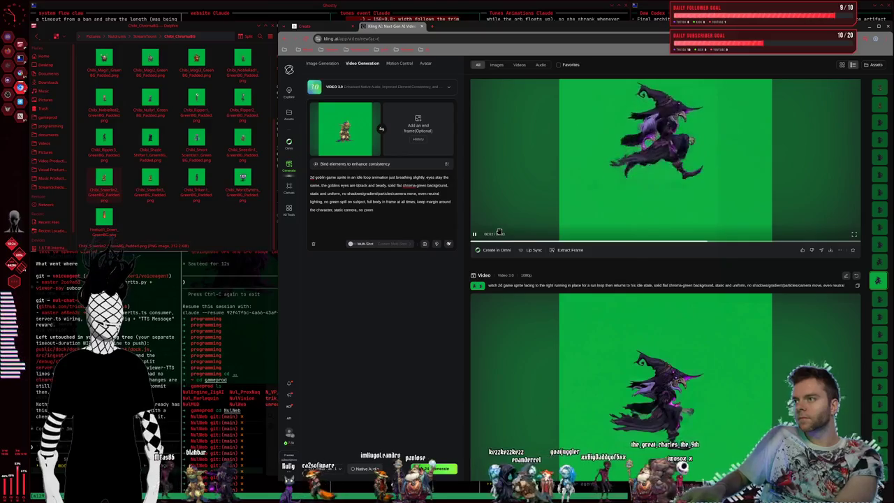
text(low)
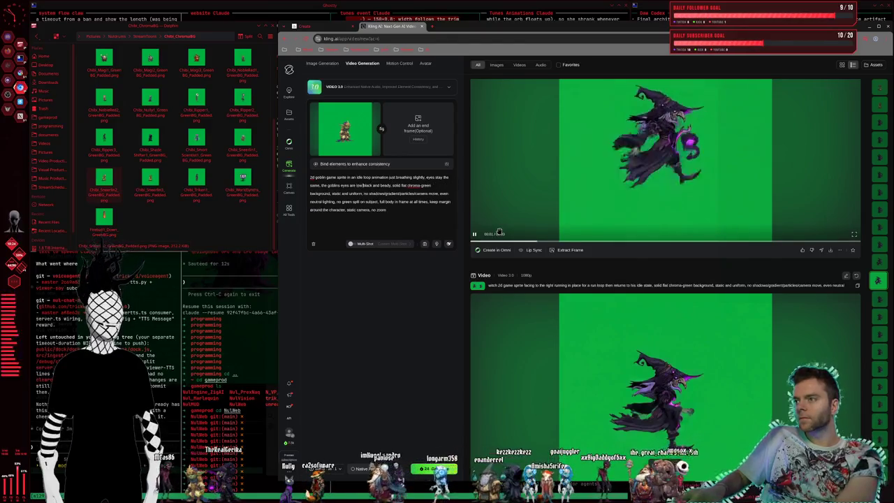
text( and)
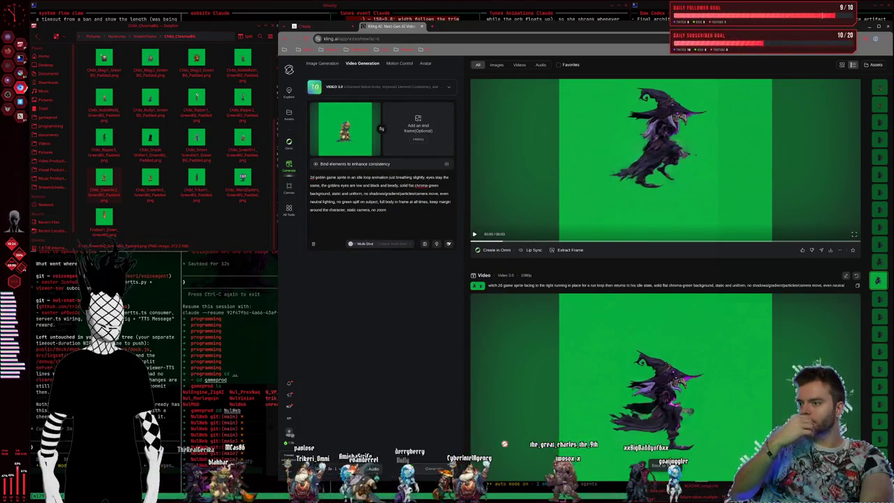
scroll(691, 281, down, 1)
Step: Submit the goblin idle-loop prompt, check the Queueing card, then switch to the Krita workspace
click(434, 468)
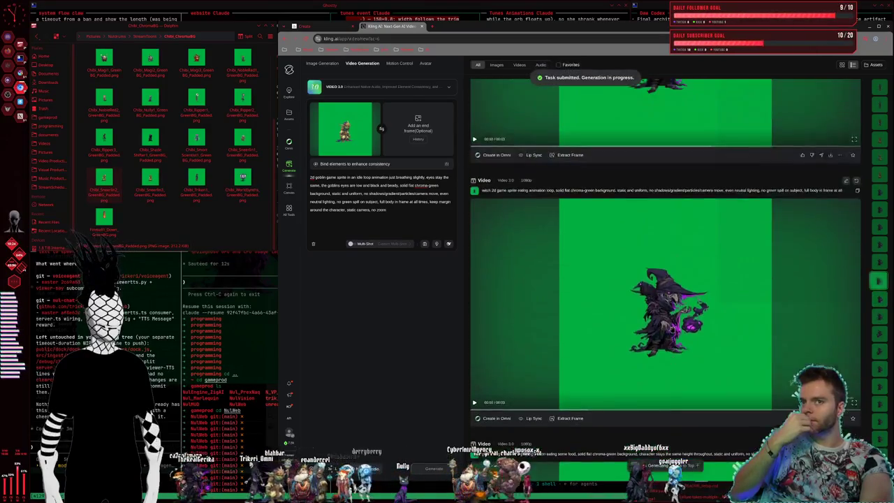
scroll(662, 333, up, 5)
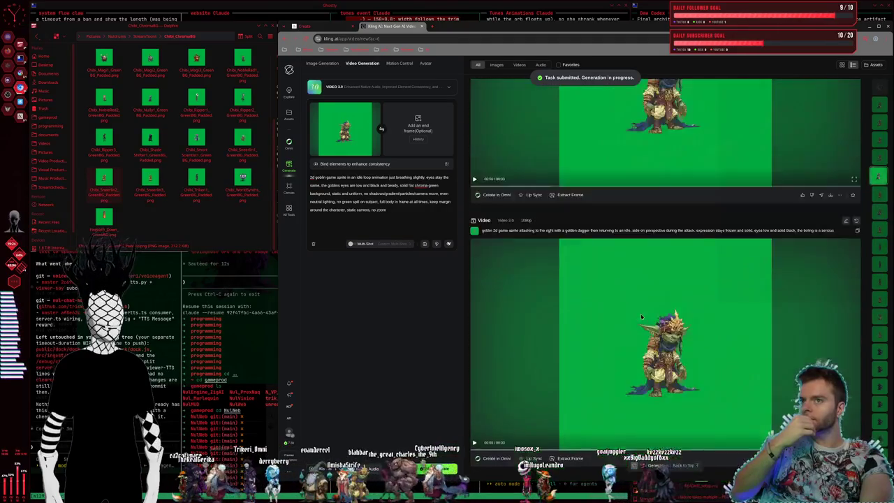
scroll(643, 314, up, 3)
scroll(642, 314, up, 1)
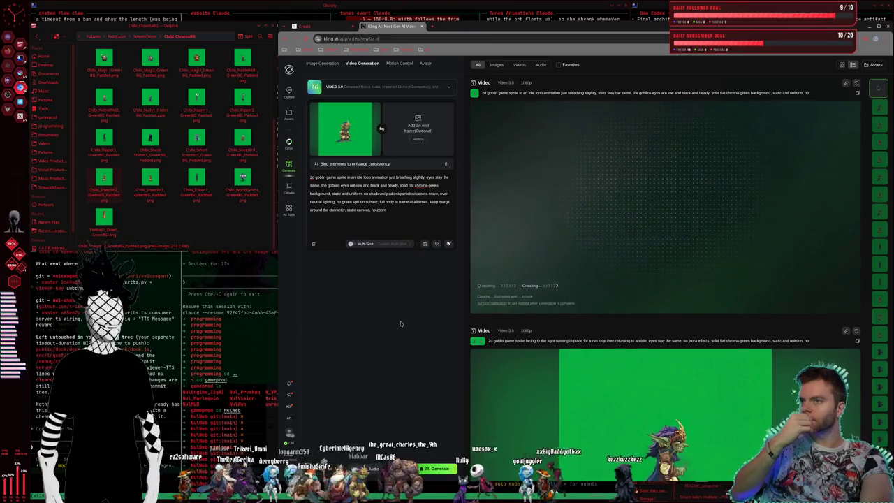
key(super+1)
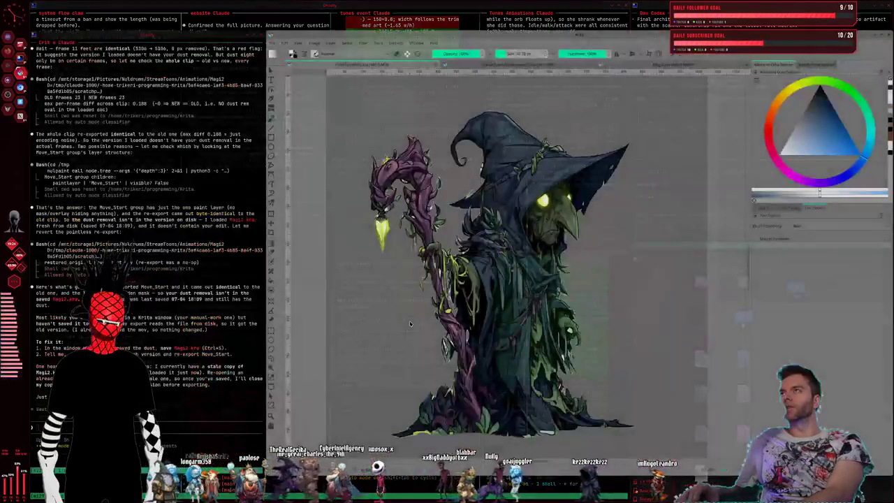
Step: Bring Krita forward, open the forest environment document and show its layer list
key(super+2)
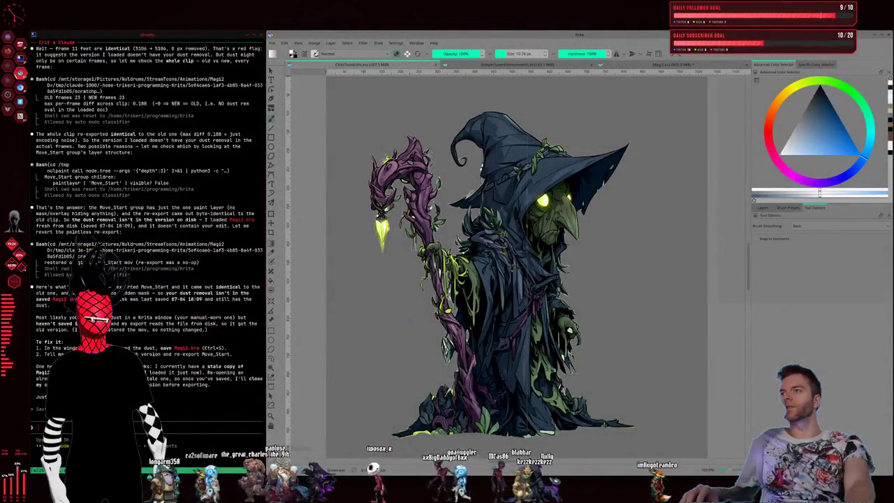
click(515, 64)
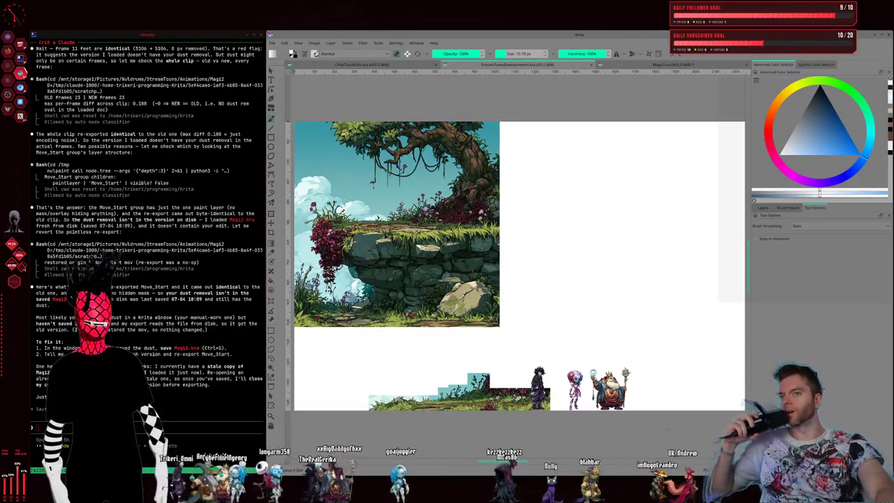
click(764, 208)
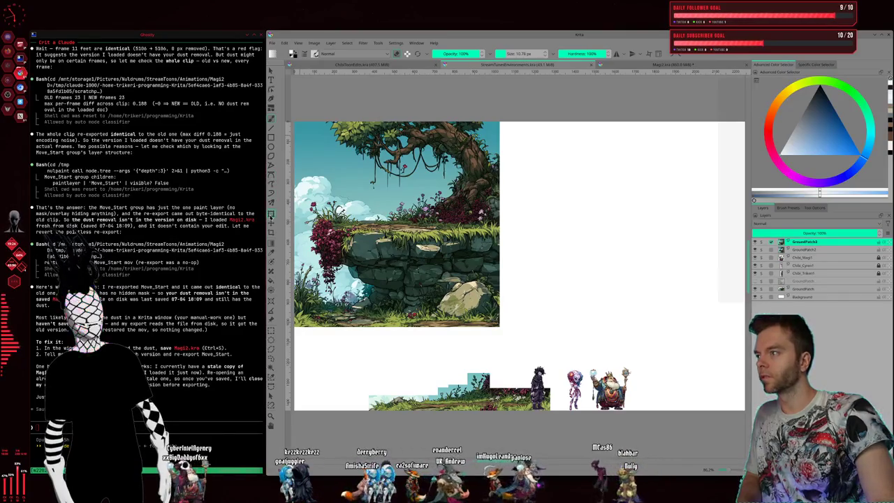
Step: Move the top cliff image beside the left copy, then select its sky and tree area
mouse_move(397, 201)
mouse_down()
mouse_move(592, 211)
mouse_move(613, 198)
mouse_up()
key(ctrl+t)
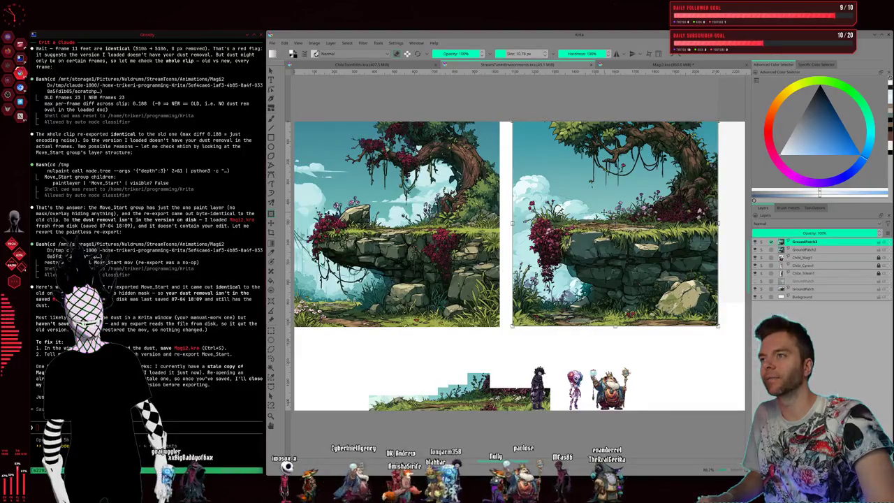
key(shift+Down)
key(Down)
key(Down)
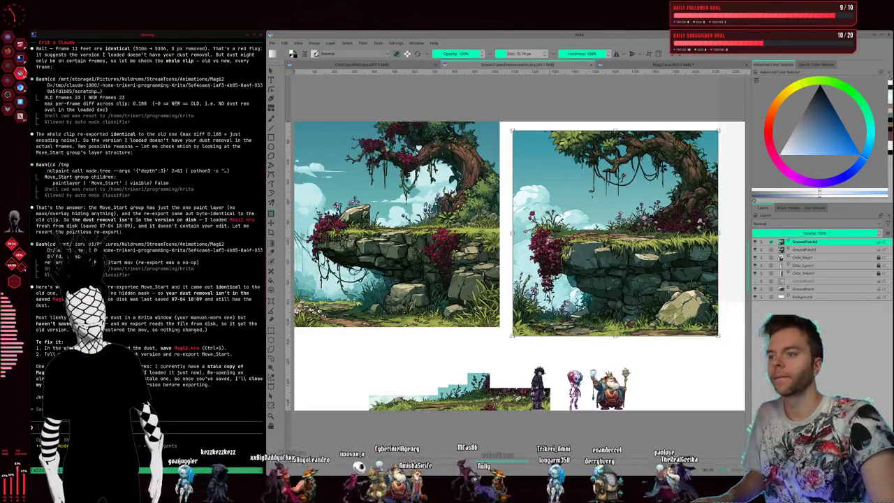
mouse_move(573, 166)
mouse_down()
mouse_move(596, 316)
mouse_move(587, 329)
mouse_up()
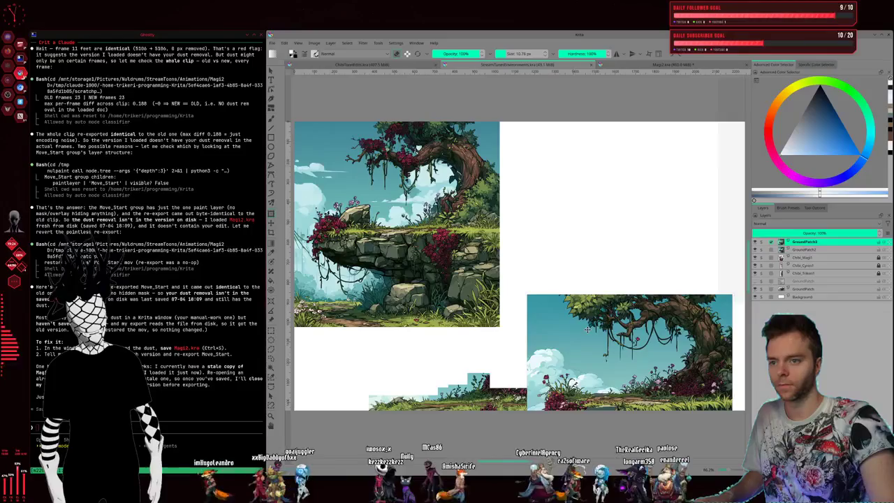
mouse_move(587, 329)
mouse_down()
mouse_move(447, 317)
mouse_move(470, 300)
mouse_up()
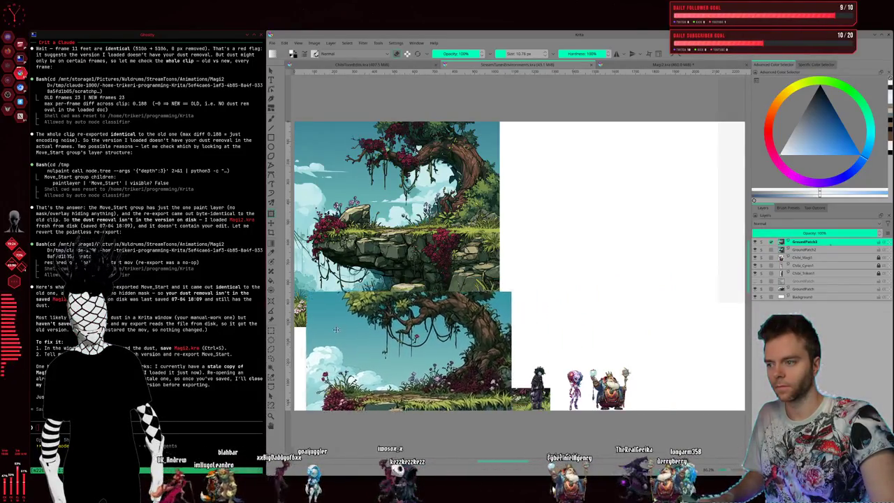
drag(500, 311, 592, 189)
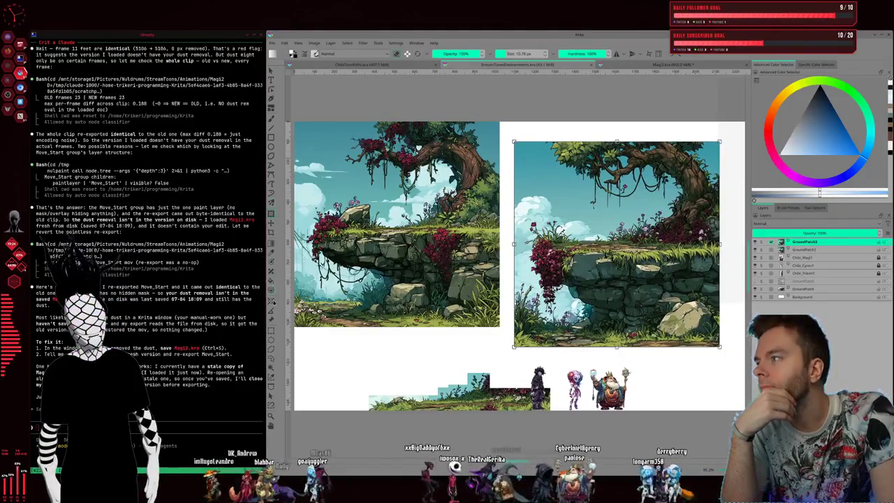
drag(506, 131, 731, 207)
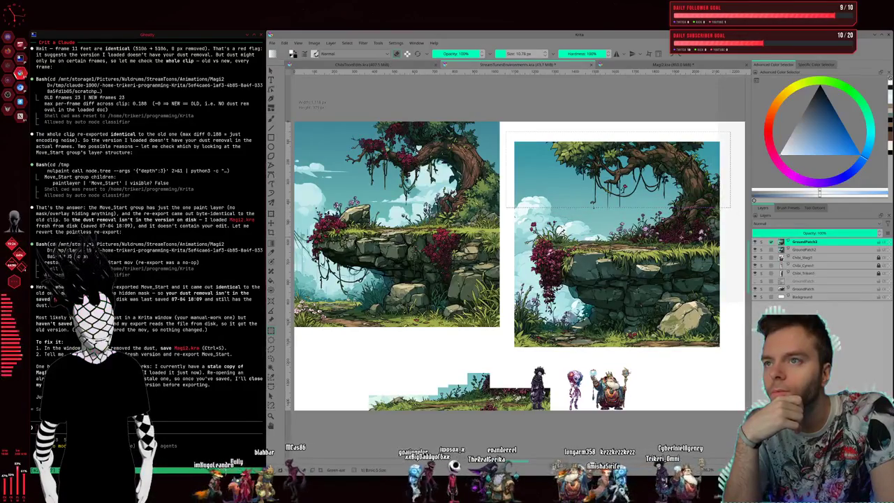
Step: Erase the sky, tree, rocks and left edge from the right cliff image
key(Delete)
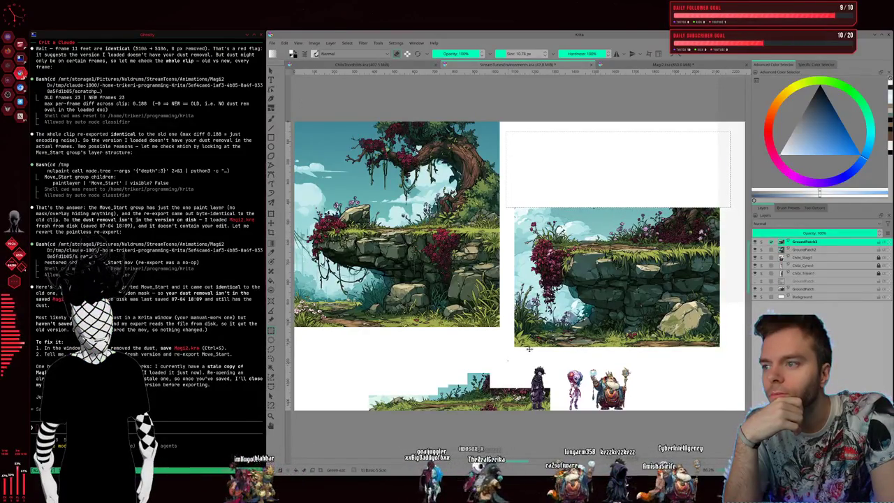
drag(713, 274, 730, 259)
key(Delete)
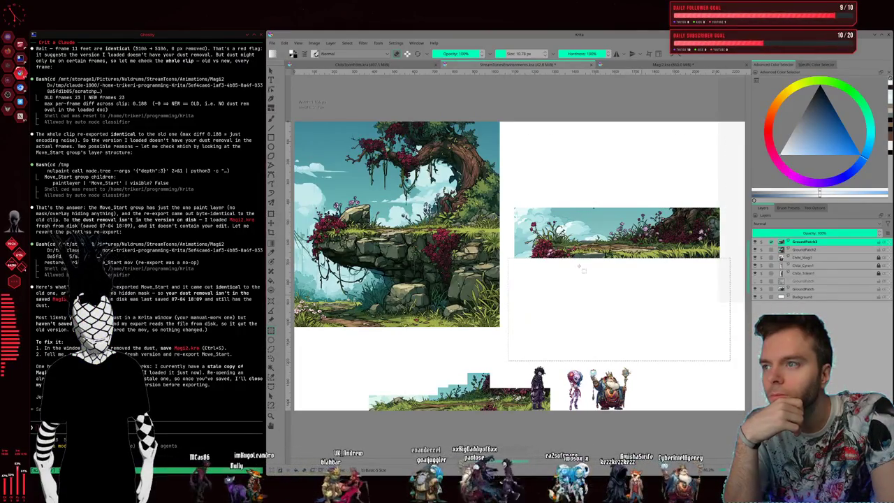
drag(500, 186, 523, 266)
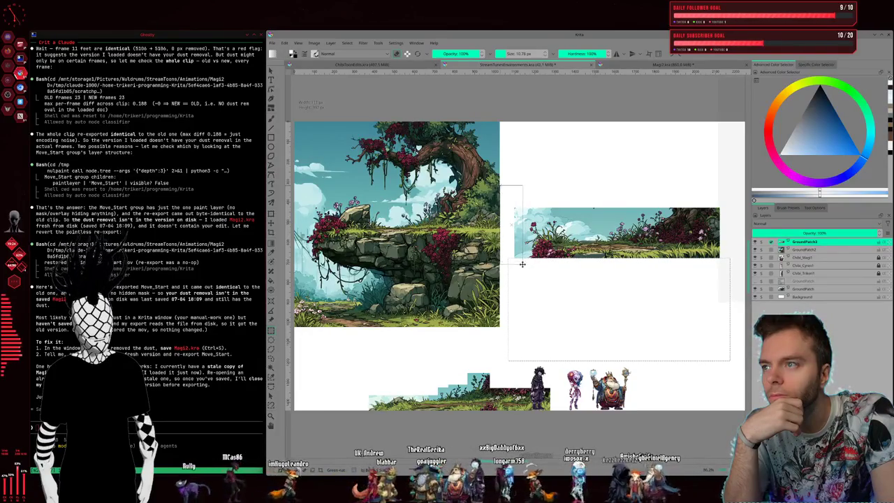
key(Delete)
drag(508, 191, 628, 219)
key(Delete)
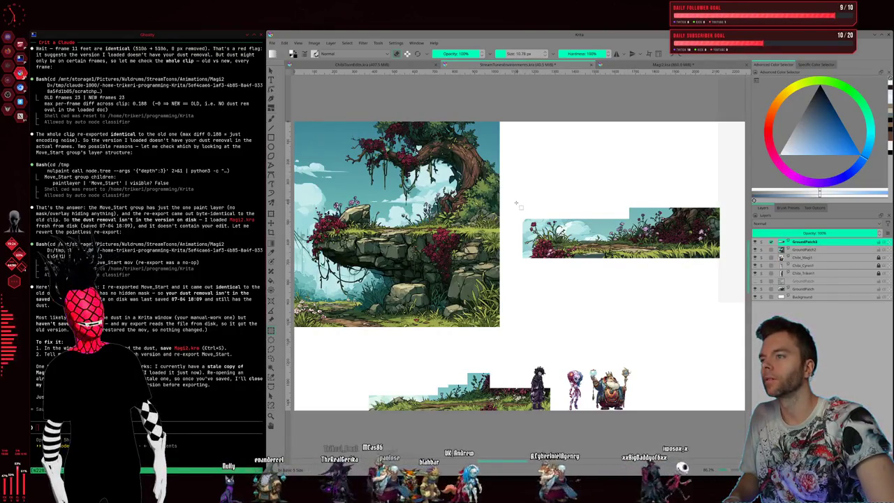
Step: Erase the sky and tree from the left cliff image, leaving a grassy strip
drag(515, 203, 335, 112)
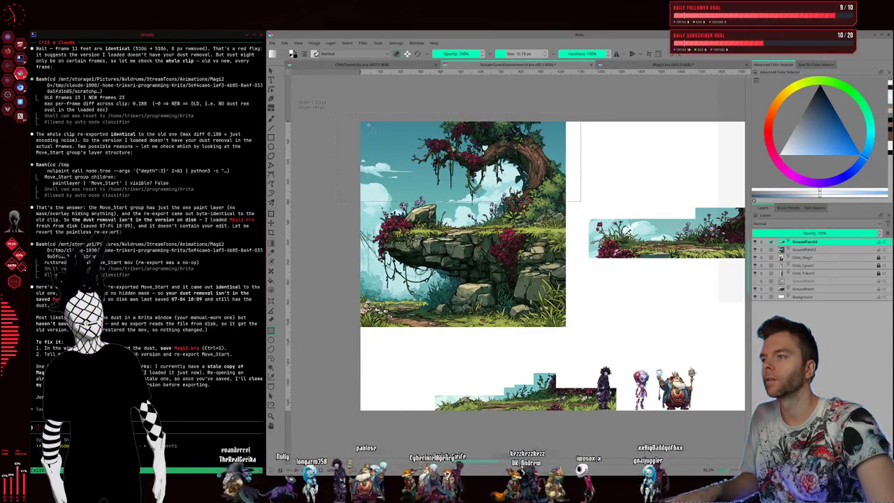
click(579, 198)
drag(579, 198, 344, 115)
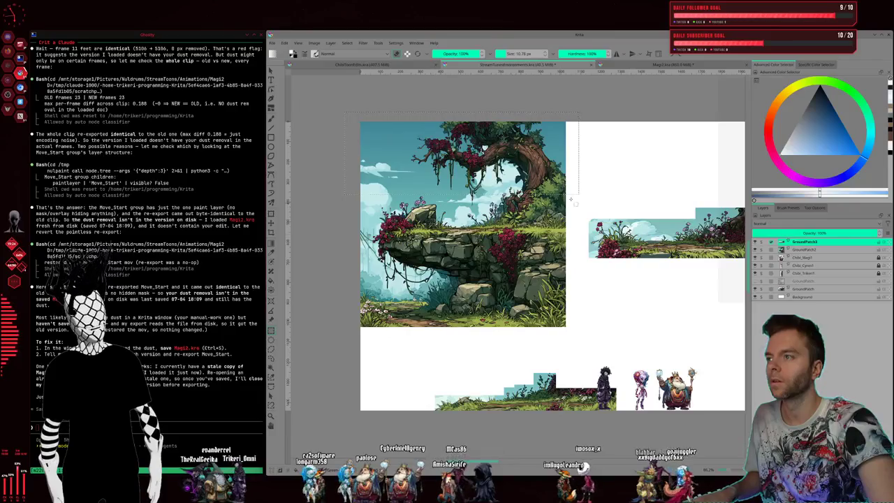
key(Delete)
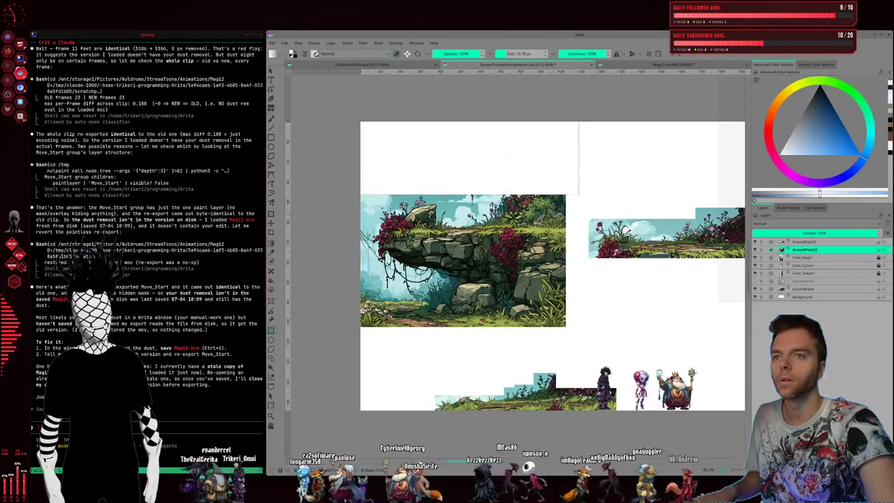
drag(574, 335, 349, 239)
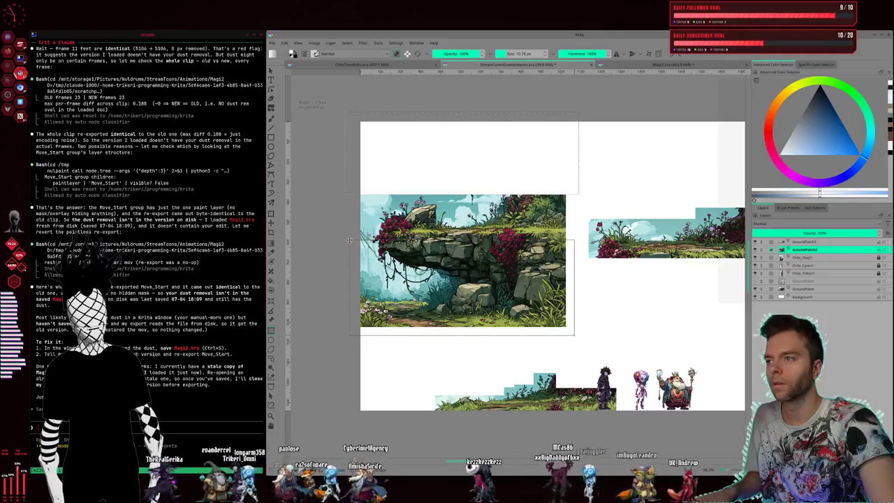
key(ctrl+z)
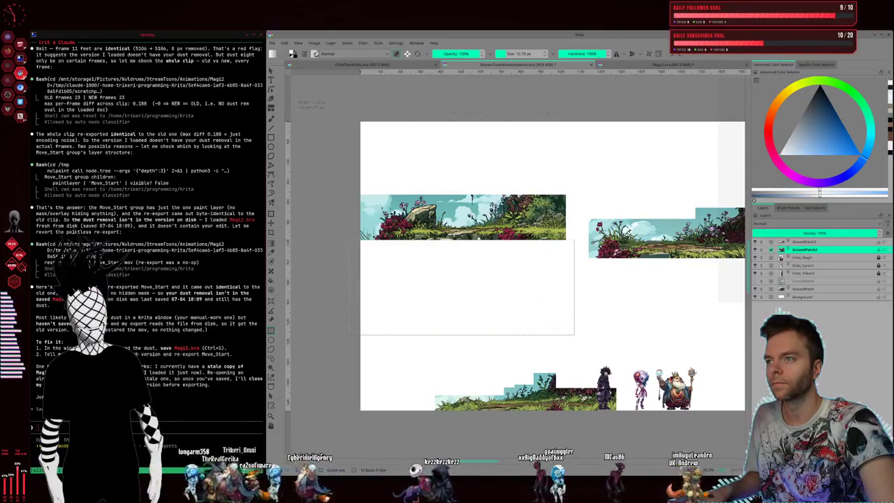
drag(373, 181, 359, 235)
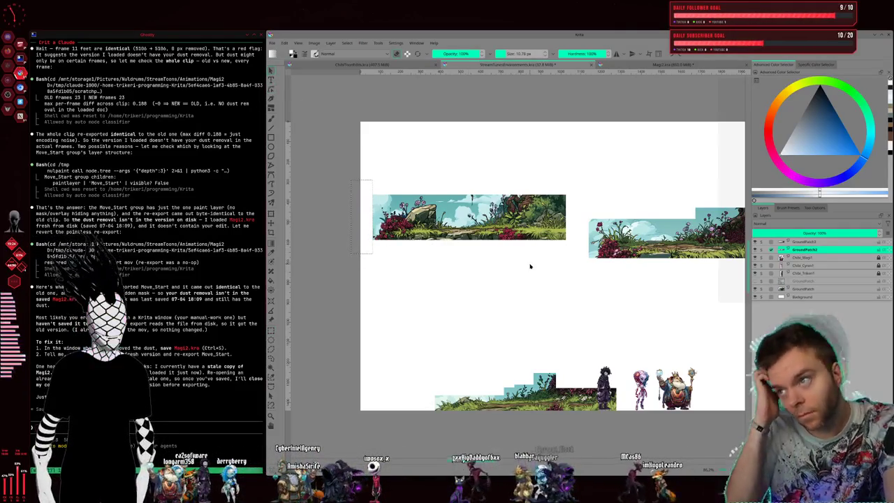
Step: Switch between GroundPatch3 and GroundPatch2, then move the left ground strip down toward mid-canvas
click(811, 242)
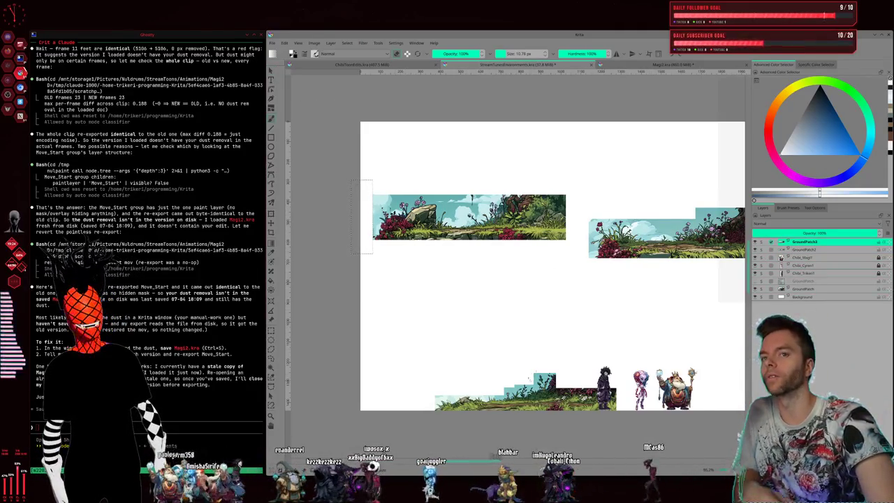
drag(486, 464, 523, 462)
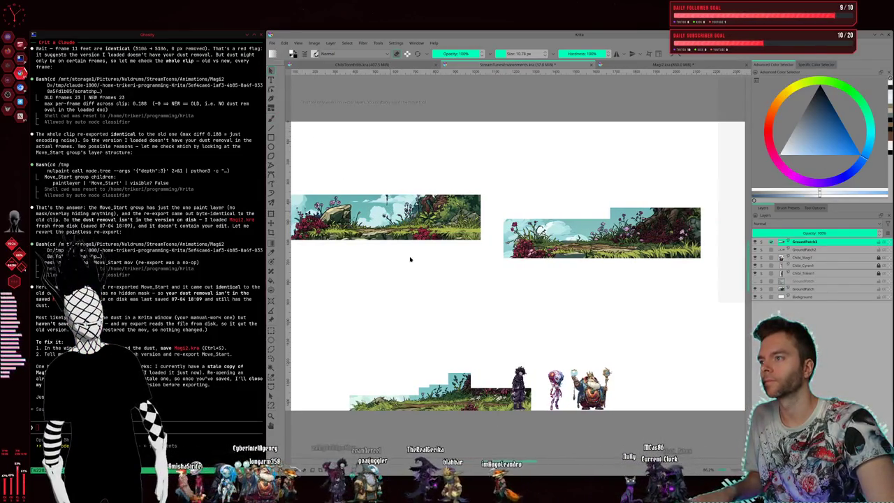
click(808, 249)
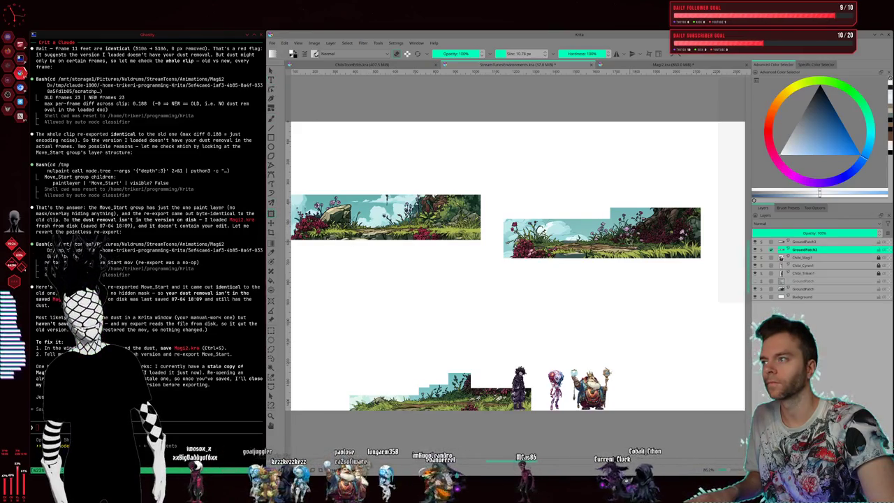
click(803, 242)
click(805, 249)
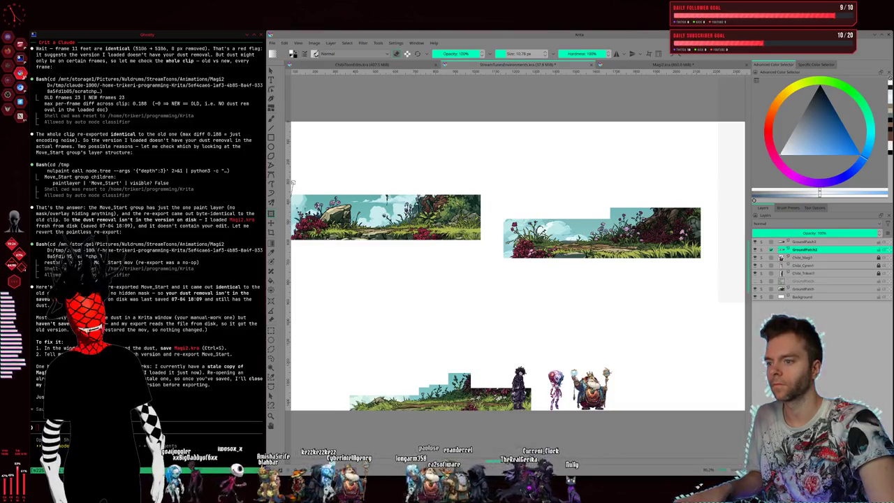
key(ctrl+t)
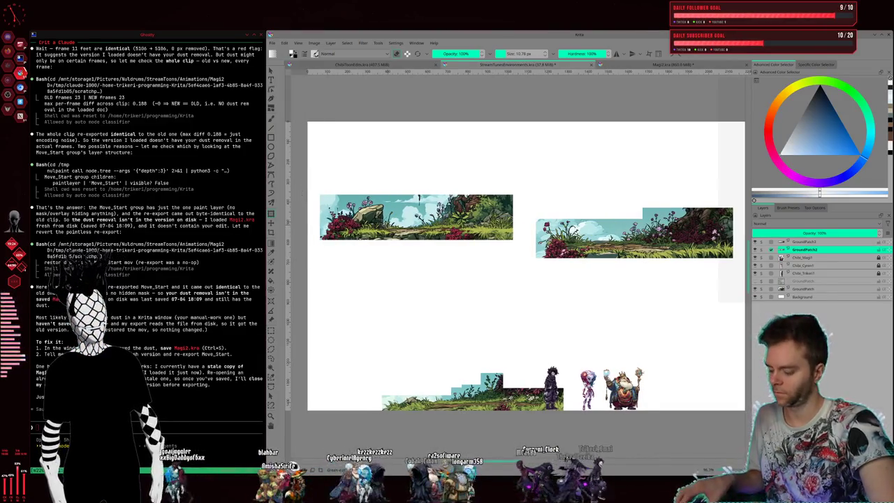
key(Escape)
drag(416, 196, 503, 284)
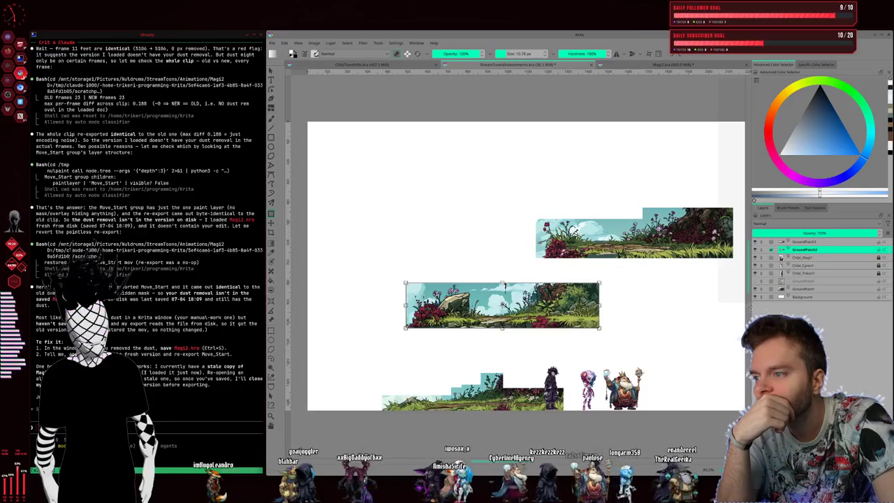
Step: Slide the bottom GroundPatch strip left, keep the middle strip mid-canvas, and paste a copied image
click(807, 291)
mouse_move(476, 399)
mouse_down()
mouse_move(434, 399)
mouse_move(460, 401)
mouse_up()
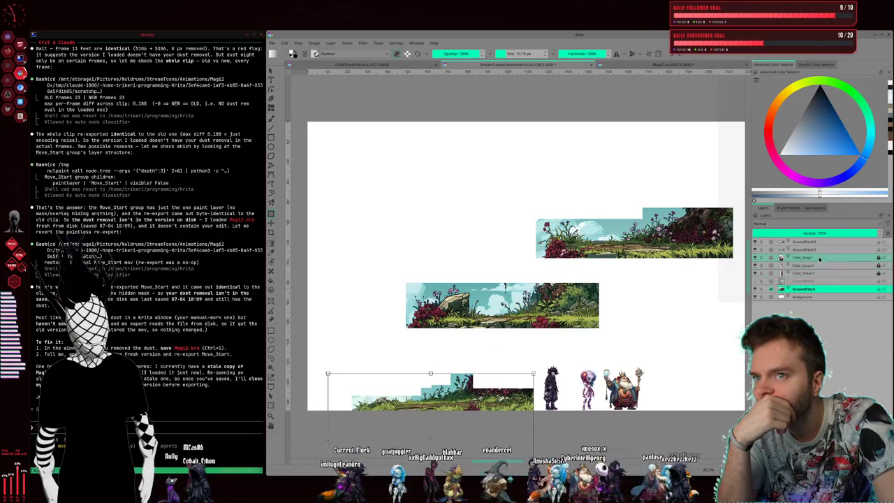
click(516, 297)
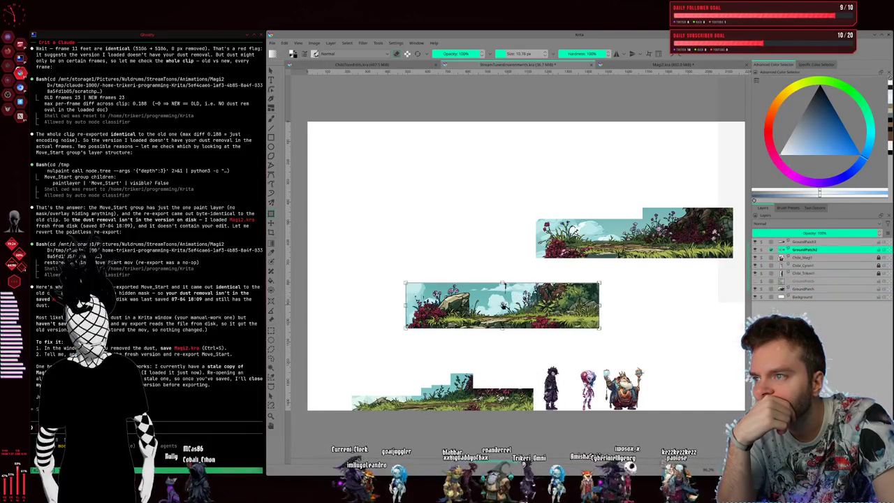
drag(503, 306, 627, 383)
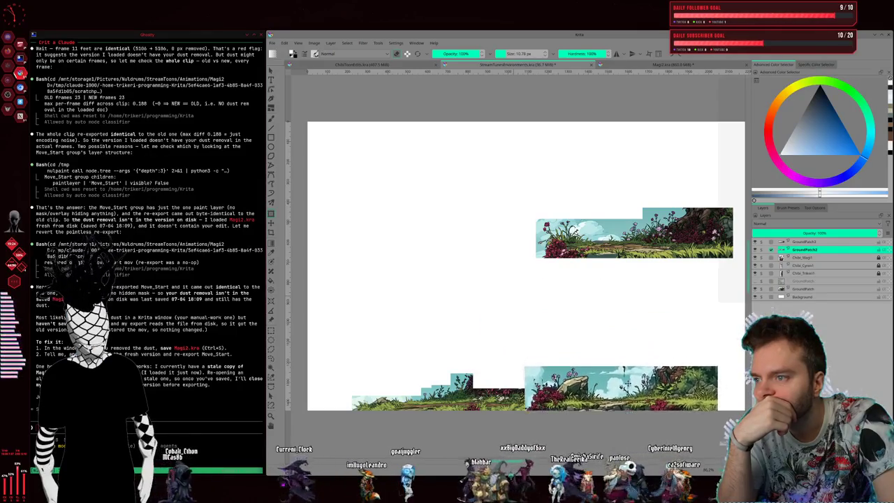
mouse_move(627, 383)
mouse_down()
mouse_move(517, 287)
mouse_move(500, 288)
mouse_up()
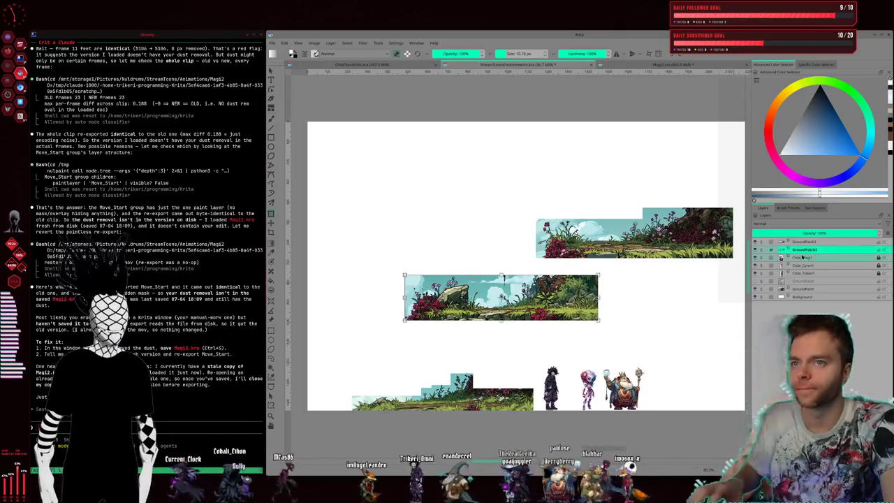
key(ctrl+v)
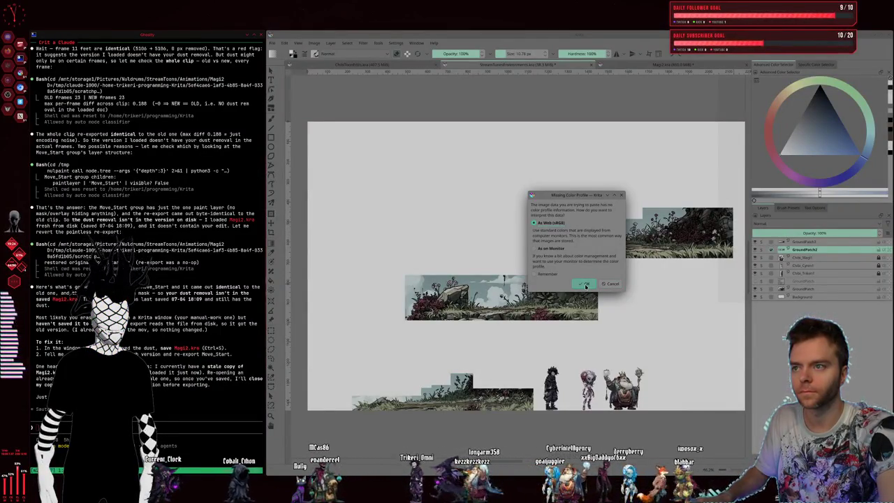
Step: Accept the pasted image's colour profile, hide GroundPatch2 and move the pasted strip left
click(585, 284)
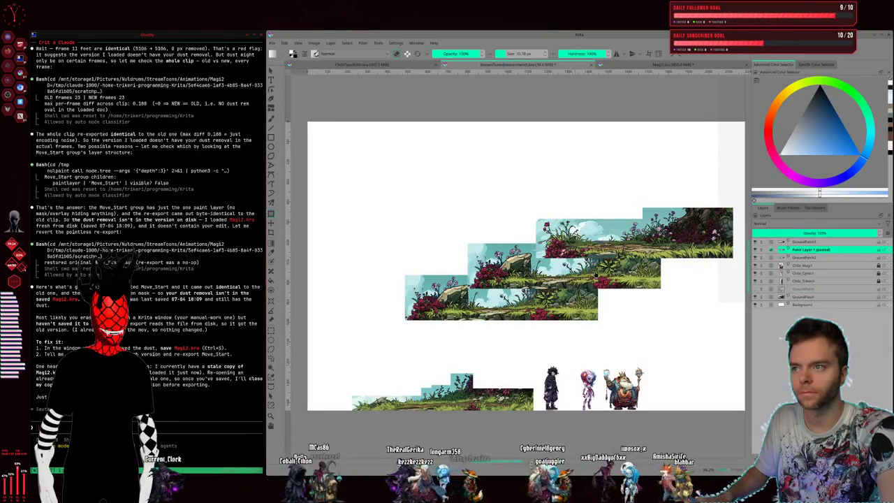
click(755, 258)
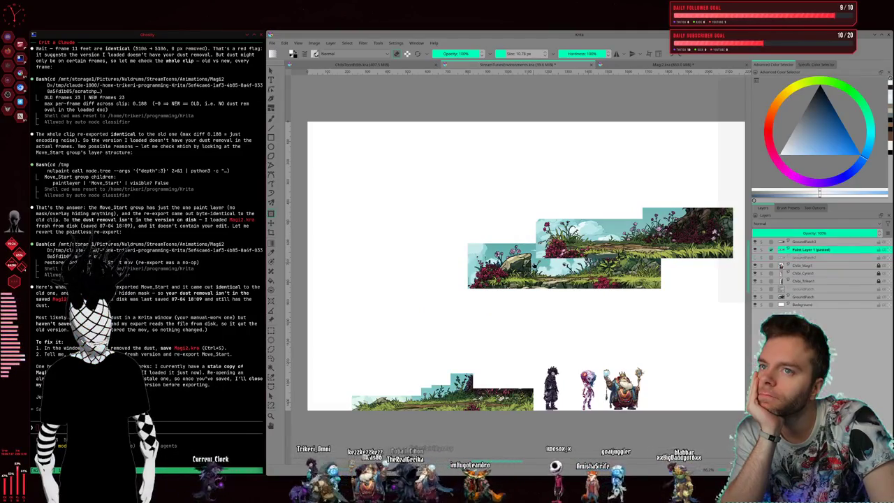
drag(432, 199, 343, 224)
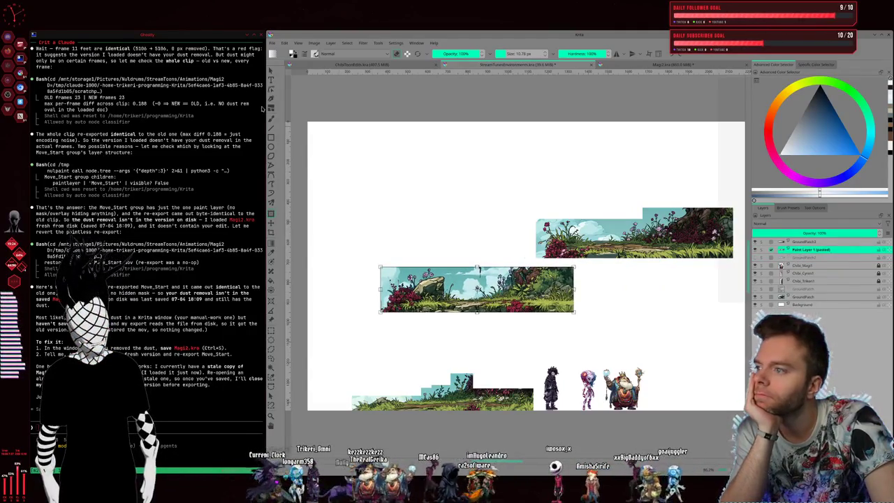
click(272, 331)
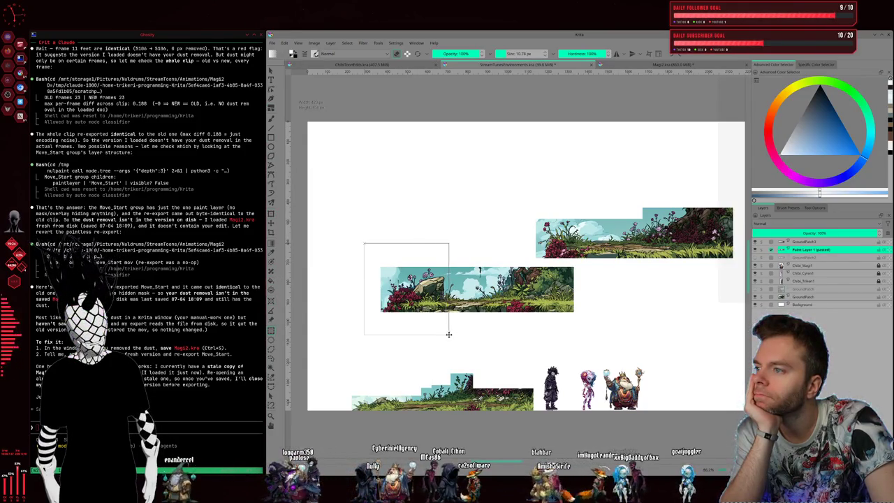
Step: Erase the pasted strip's left end and move it down beside the bottom ground
key(Delete)
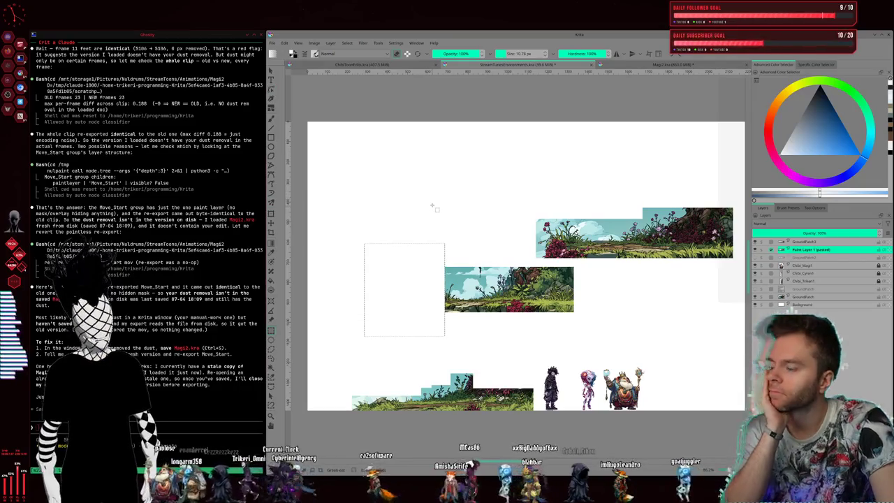
click(362, 217)
key(ctrl+t)
mouse_move(471, 281)
mouse_down()
mouse_move(547, 386)
mouse_move(540, 385)
mouse_move(561, 385)
mouse_move(533, 384)
mouse_up()
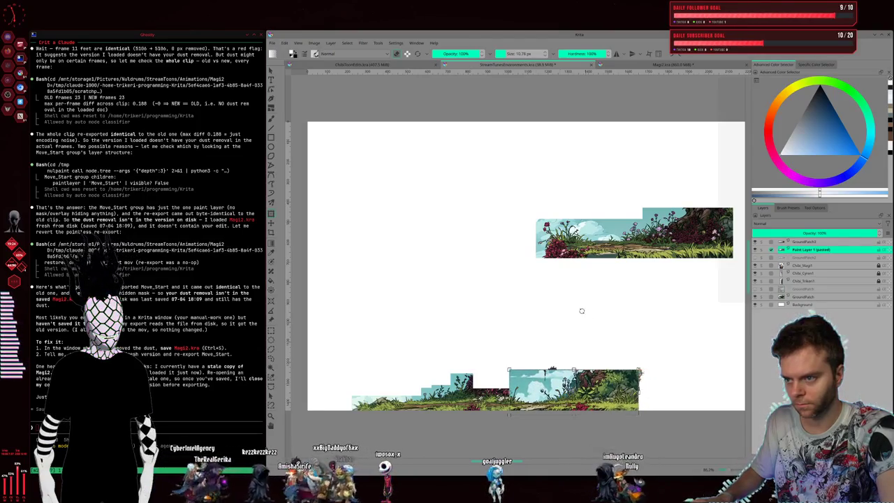
Step: Mirror the upper GroundPatch3 strip horizontally and reposition it up and right
click(600, 248)
mouse_move(664, 239)
mouse_down()
mouse_move(664, 253)
mouse_move(639, 278)
mouse_move(594, 279)
mouse_up()
right_click(597, 282)
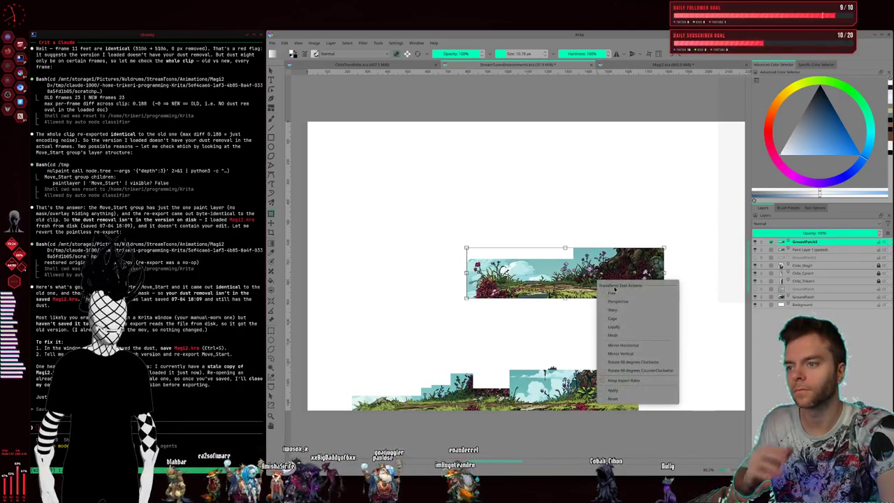
click(625, 345)
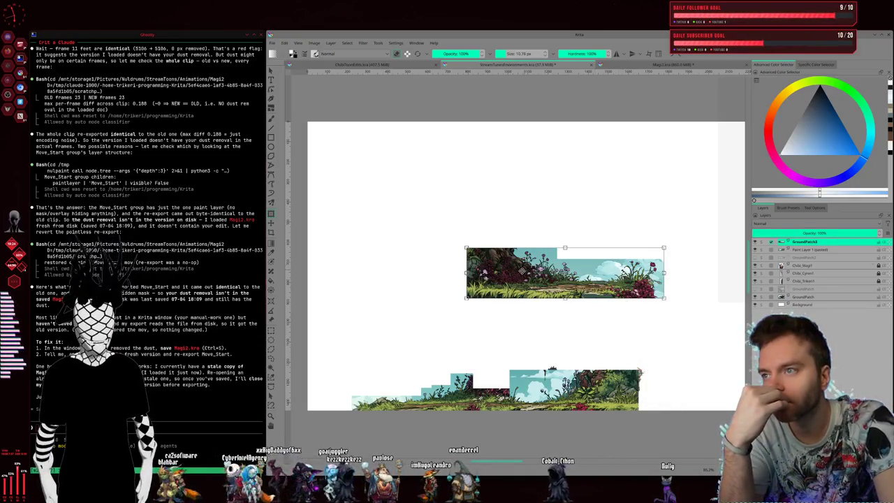
mouse_move(520, 282)
mouse_down()
mouse_move(554, 281)
mouse_move(576, 266)
mouse_move(568, 229)
mouse_up()
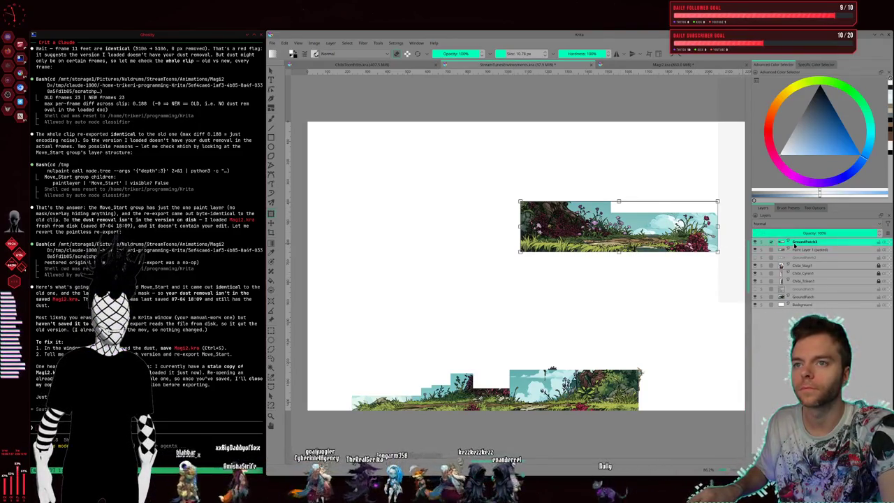
Step: Duplicate the GroundPatch3 layer and slide the copy down toward the bottom ground
key(ctrl+j)
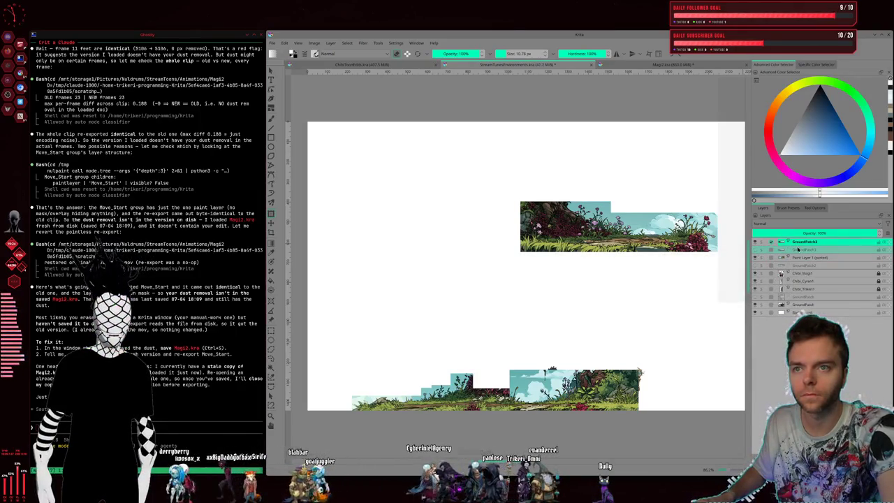
mouse_move(562, 248)
mouse_down()
mouse_move(574, 288)
mouse_move(665, 387)
mouse_up()
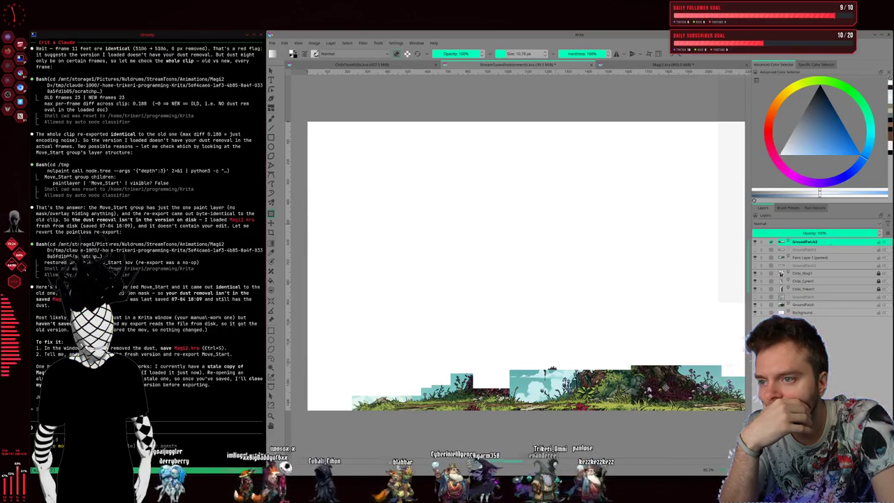
mouse_move(664, 387)
mouse_down()
mouse_move(619, 384)
mouse_move(588, 304)
mouse_up()
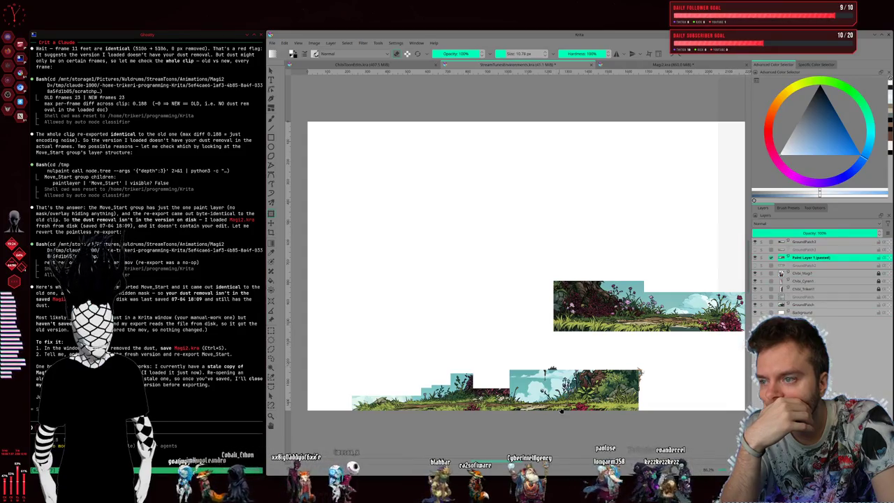
Step: Move the pasted strip out of the way and place GroundPatch3 at the bottom right
drag(565, 404, 458, 266)
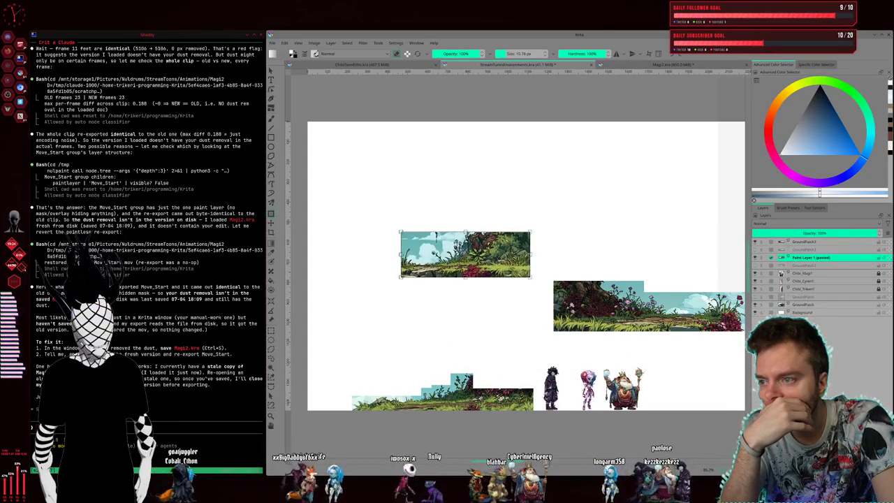
click(821, 243)
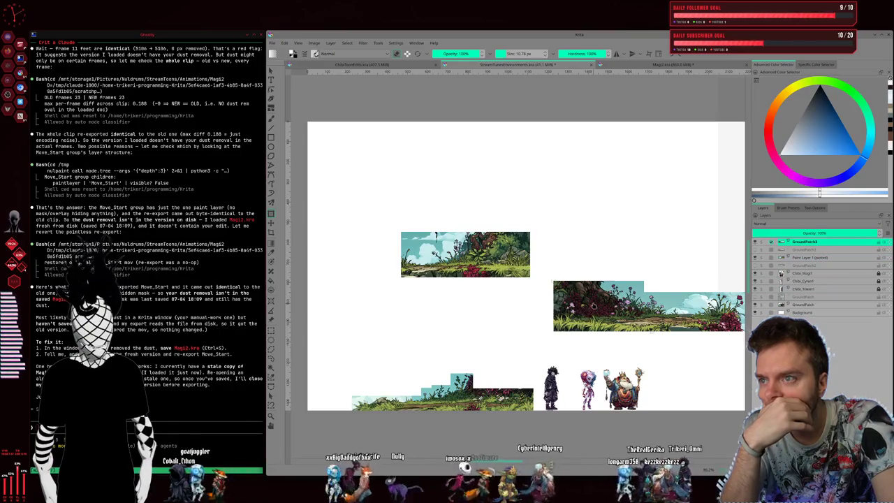
drag(606, 296, 570, 380)
key(ctrl+t)
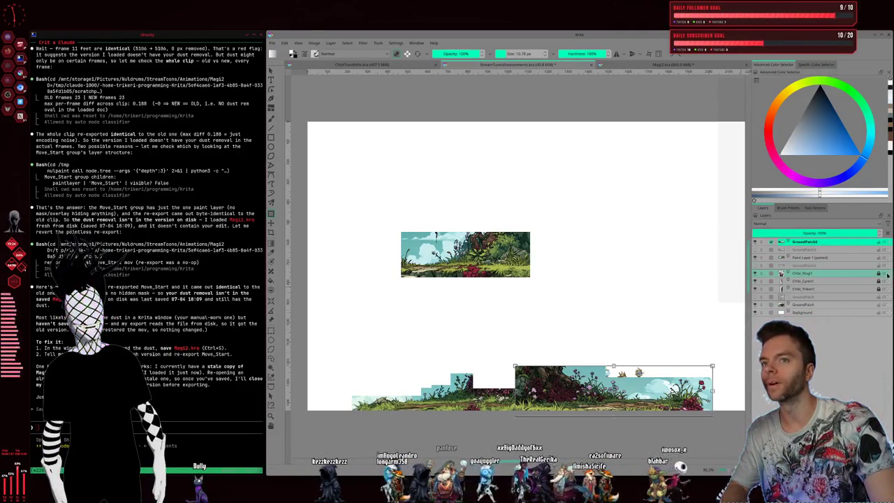
Step: Duplicate GroundPatch, hide the copy, and rename the original GroundPatch1
click(819, 307)
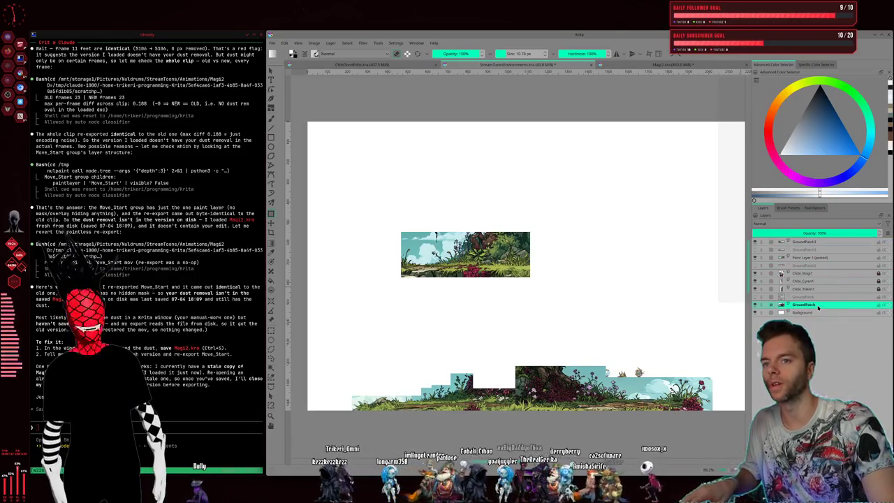
key(ctrl+j)
click(755, 312)
double_click(812, 306)
text(1)
key(Return)
click(819, 258)
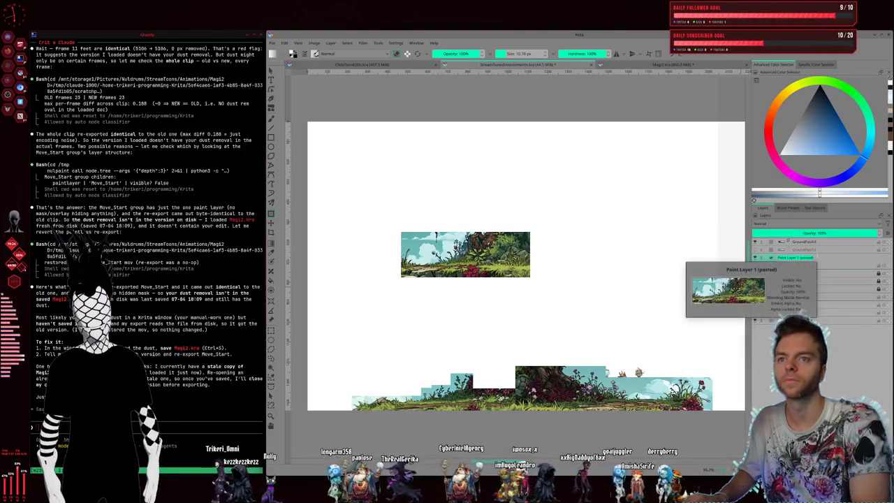
click(819, 305)
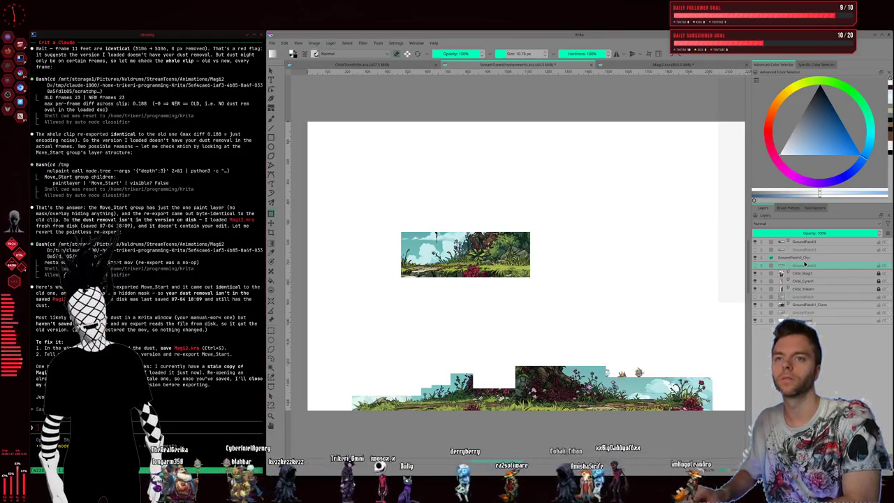
Step: Rename the top layer with 'Group' text and hide the stray GroundPatch2_Clone patch
double_click(803, 241)
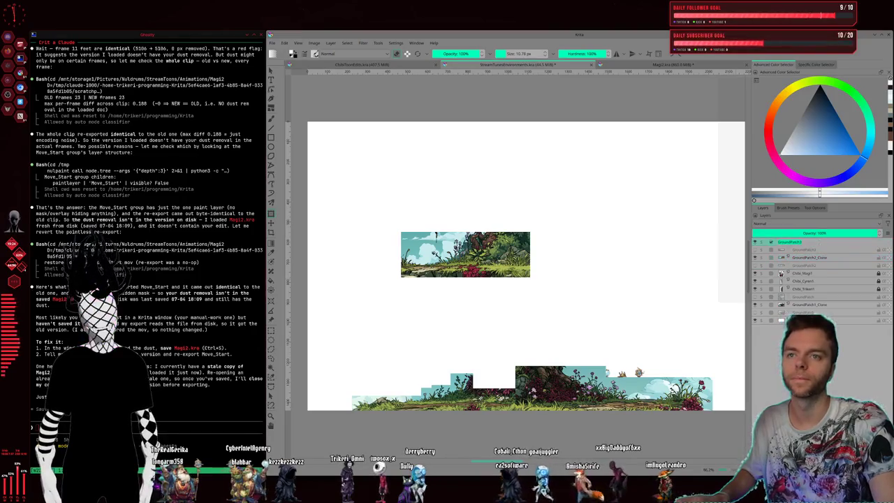
text(Group)
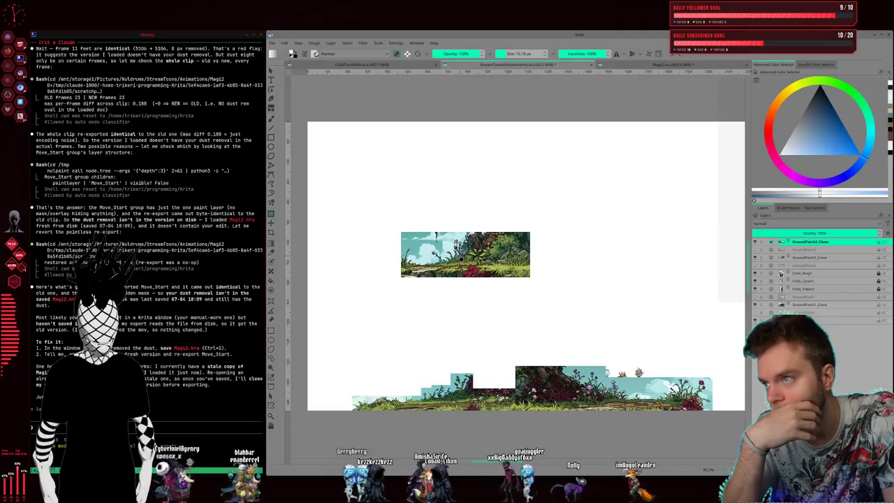
key(t)
click(825, 259)
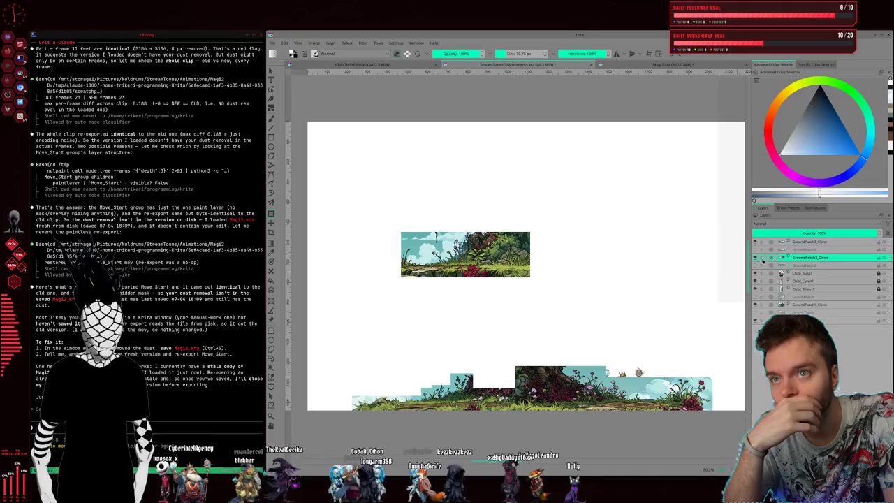
click(756, 258)
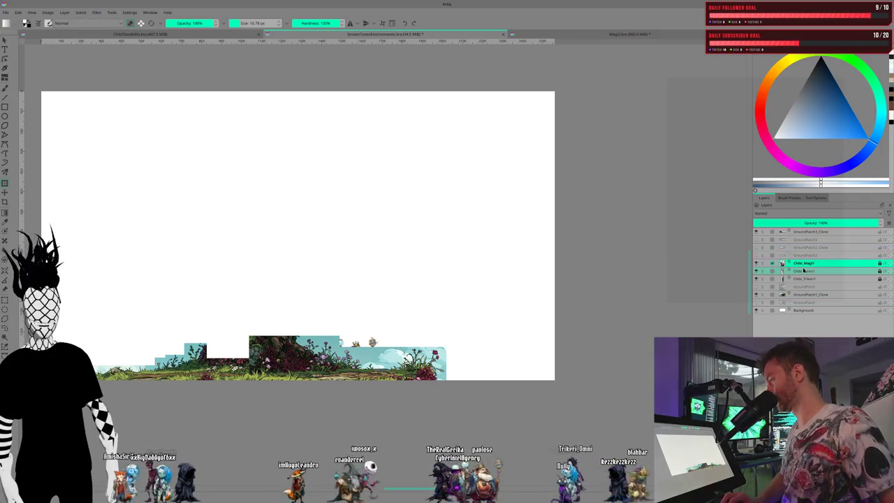
mouse_move(804, 266)
mouse_down()
mouse_move(804, 229)
mouse_move(783, 242)
mouse_move(792, 259)
mouse_up()
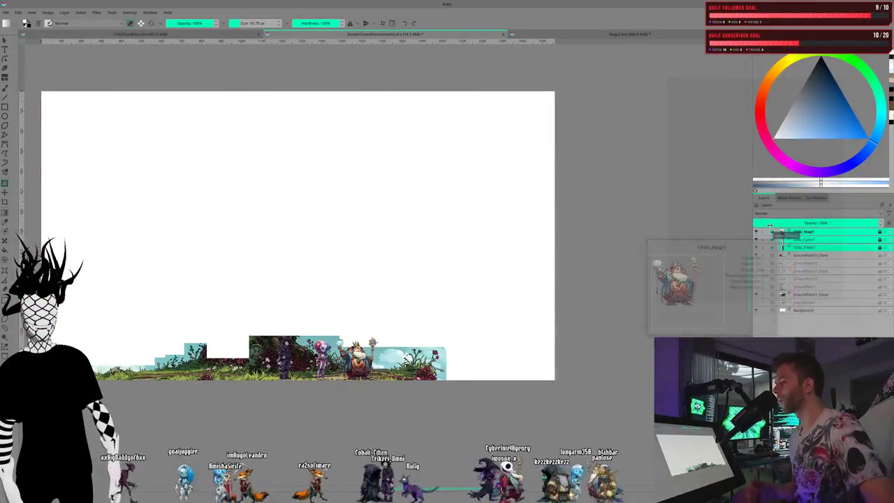
click(808, 296)
drag(808, 295, 812, 261)
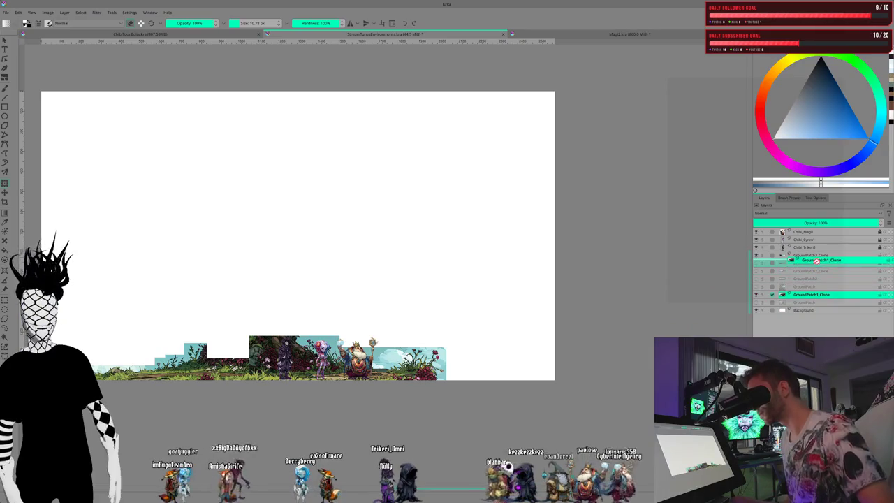
scroll(490, 284, up, 3)
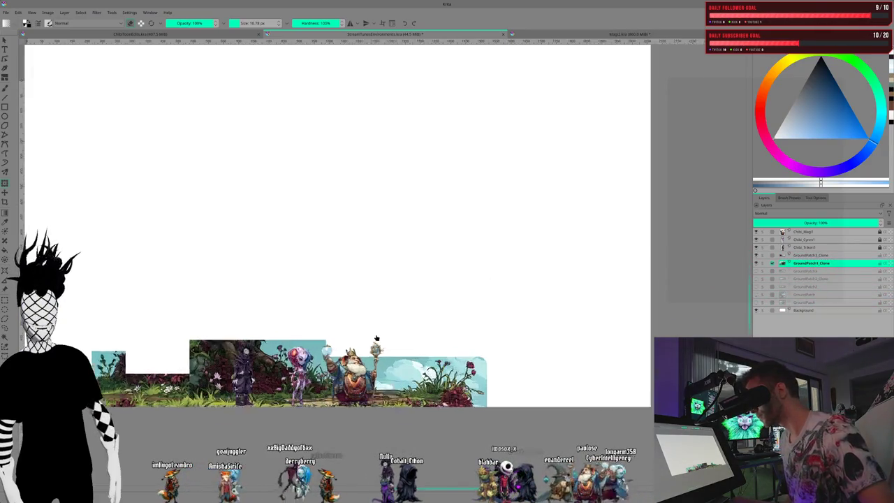
scroll(403, 345, up, 2)
drag(274, 301, 531, 236)
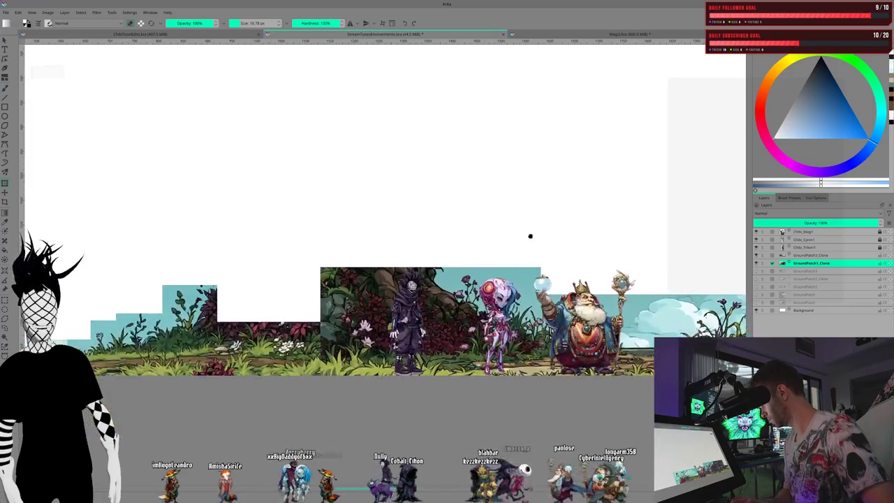
drag(279, 245, 405, 272)
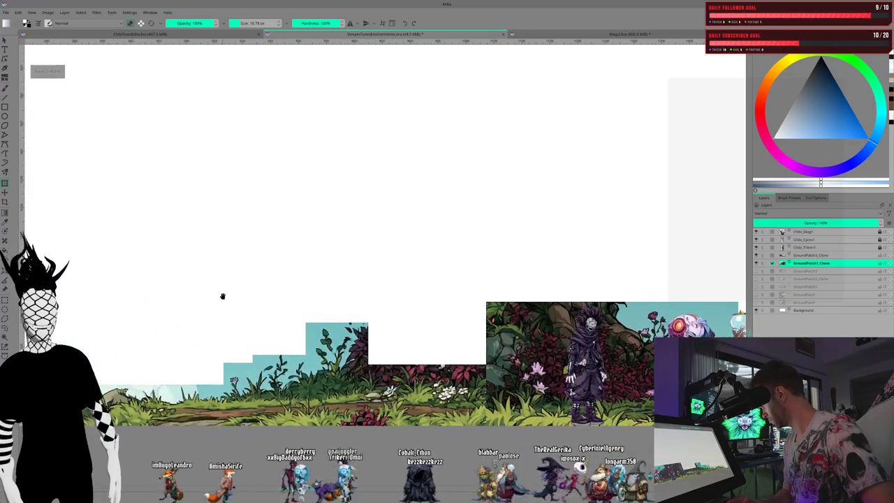
drag(221, 295, 385, 301)
click(810, 256)
click(810, 263)
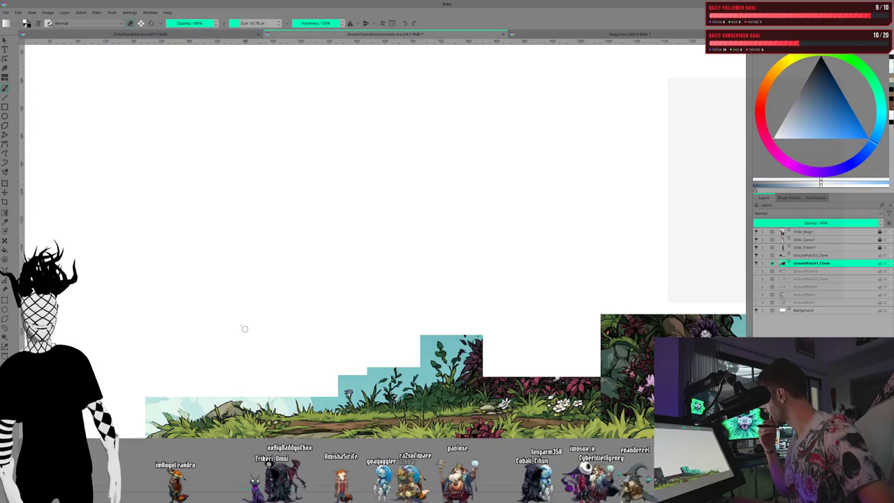
key(bracketright)
key(bracketright)
key(bracketright)
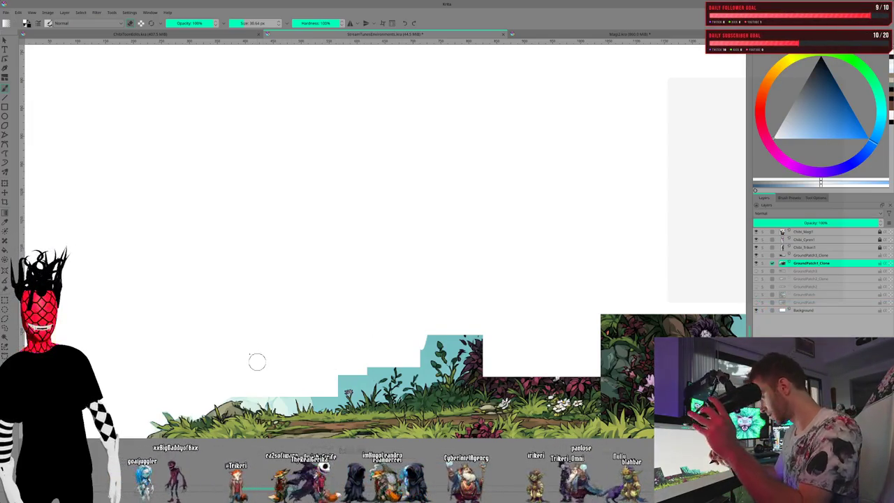
Step: Paint white over the teal block corner and the teal sky beside the foliage
drag(422, 341, 413, 338)
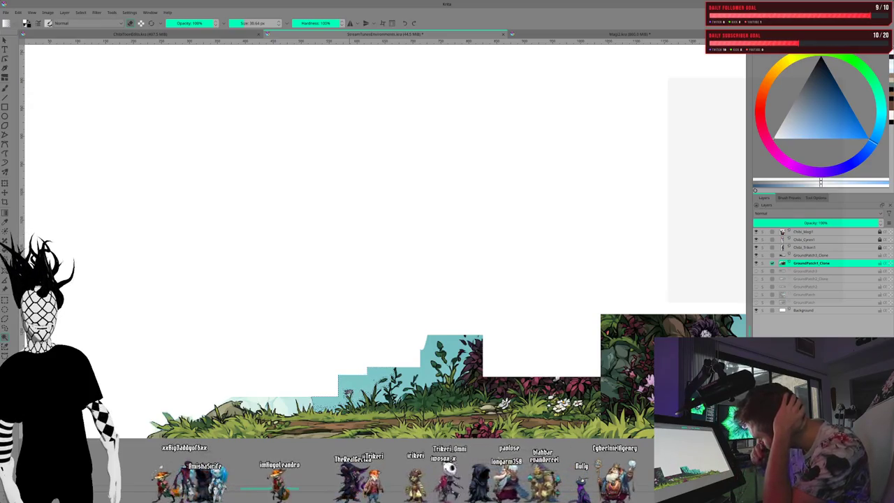
mouse_move(342, 381)
mouse_down()
mouse_move(391, 370)
mouse_move(428, 339)
mouse_up()
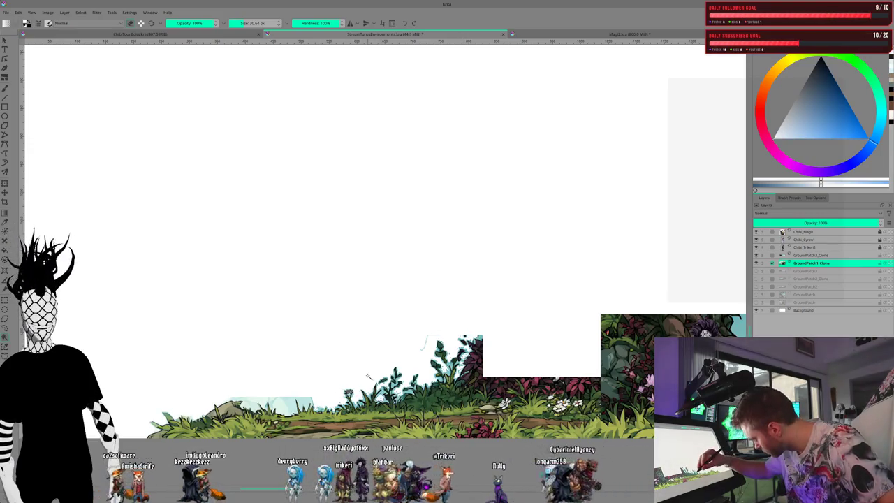
Step: Paint white over the pale blue sky behind the rocks and along the red bush edge
mouse_move(306, 396)
mouse_down()
mouse_move(276, 411)
mouse_move(250, 405)
mouse_up()
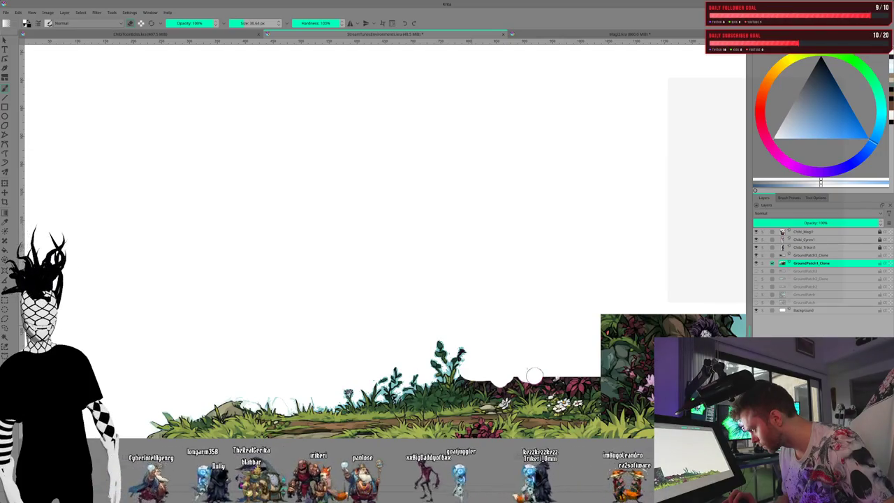
drag(558, 375, 567, 378)
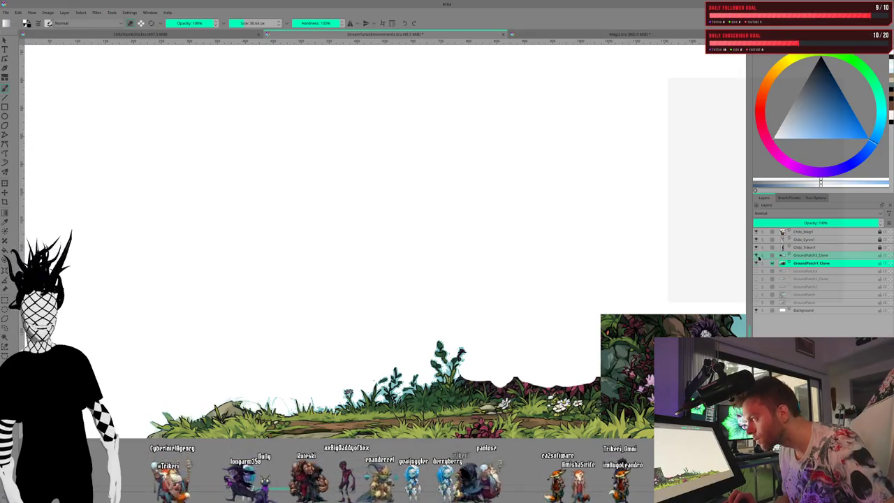
Step: Turn off the GroundPatch3_Clone layer's visibility to hide its right-side forest patch
click(756, 255)
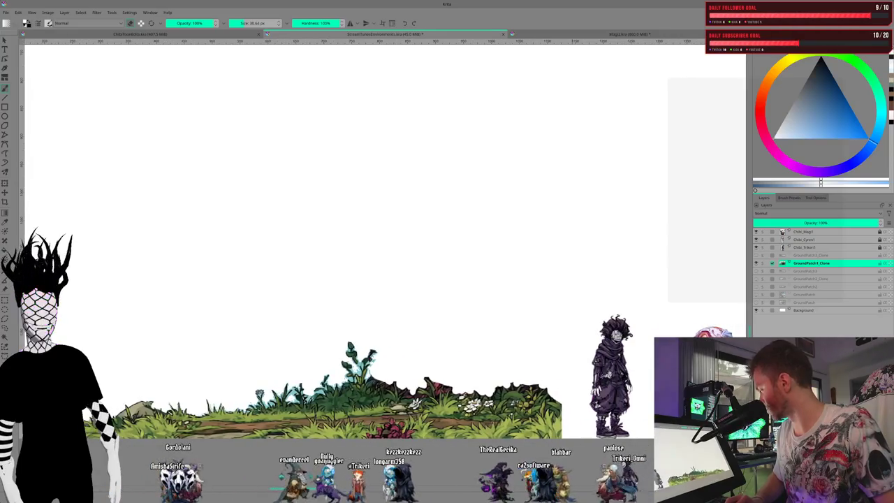
Step: Show the GroundPatch1_Clone forest patch again and make GroundPatch3_Clone the active layer
click(756, 256)
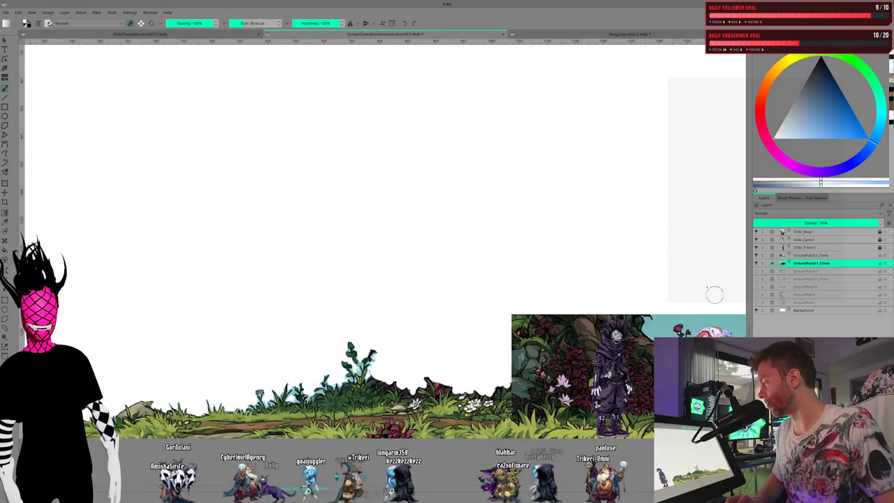
drag(559, 378, 372, 377)
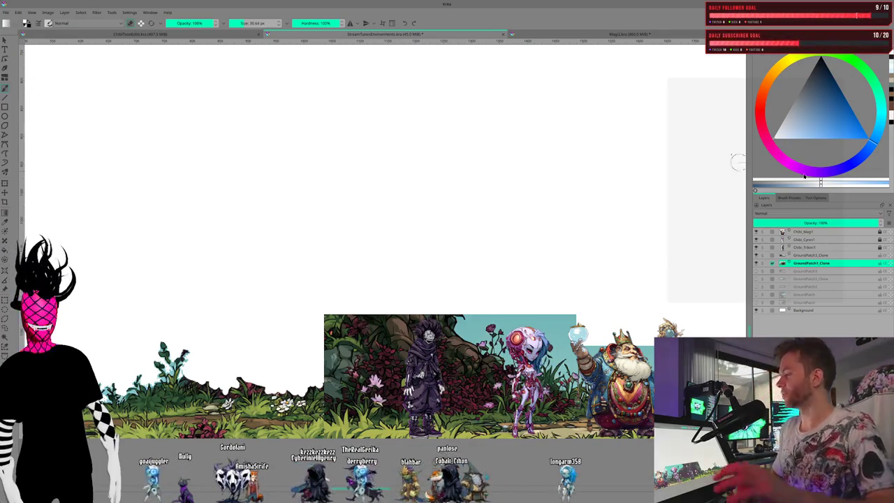
click(843, 256)
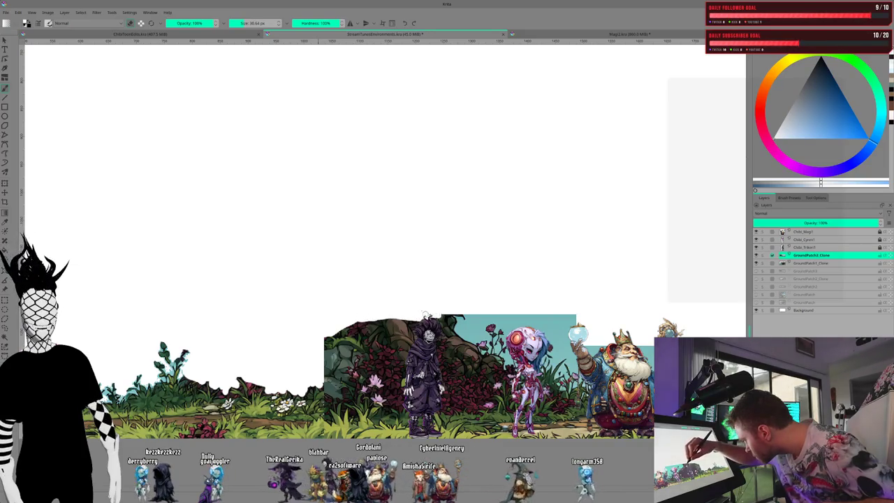
Step: Select and delete the teal sky area behind the characters, then deselect
drag(450, 314, 510, 319)
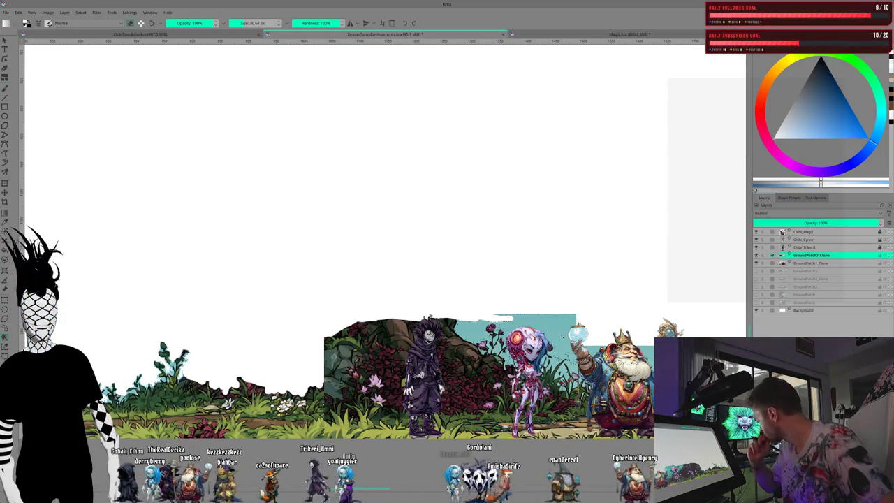
key(Delete)
key(ctrl+shift+a)
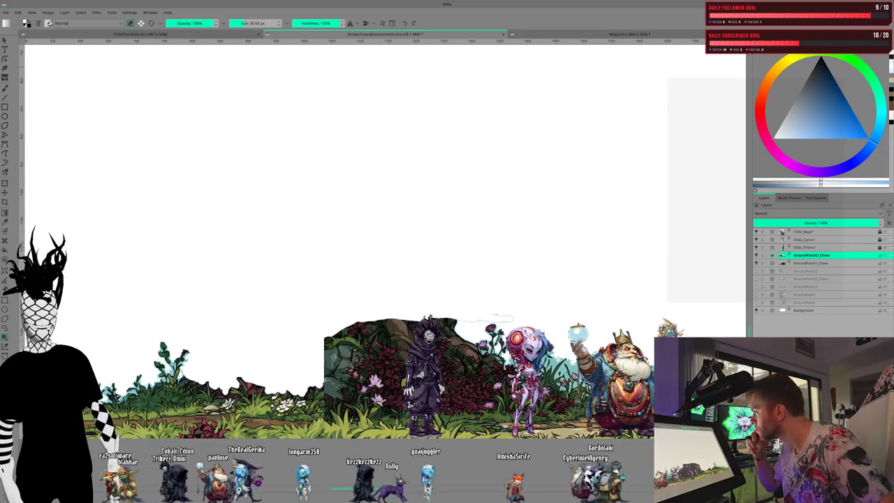
click(817, 198)
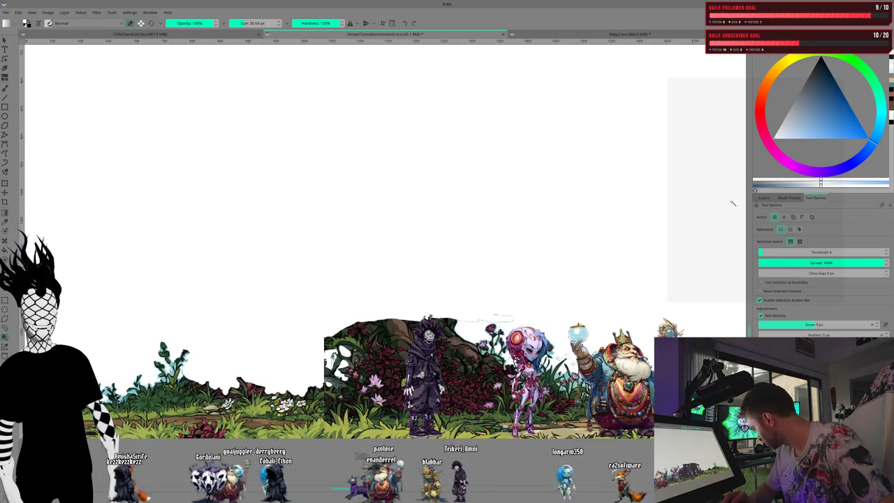
Step: In the Layers list, leave GroundPatch1_Clone as the only selected layer
click(764, 197)
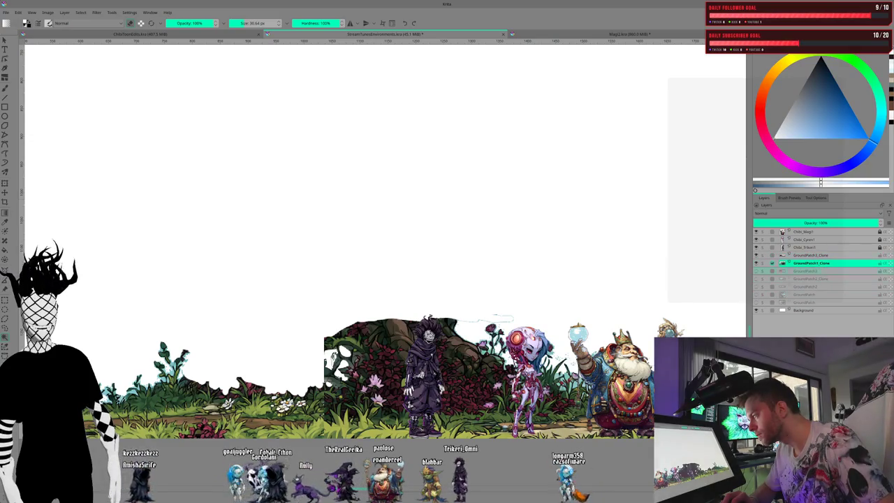
click(792, 256)
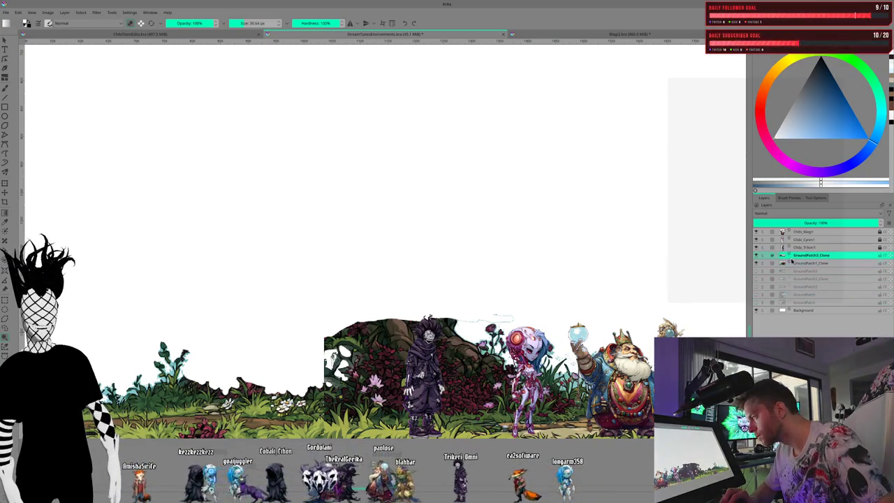
ctrl+click(792, 262)
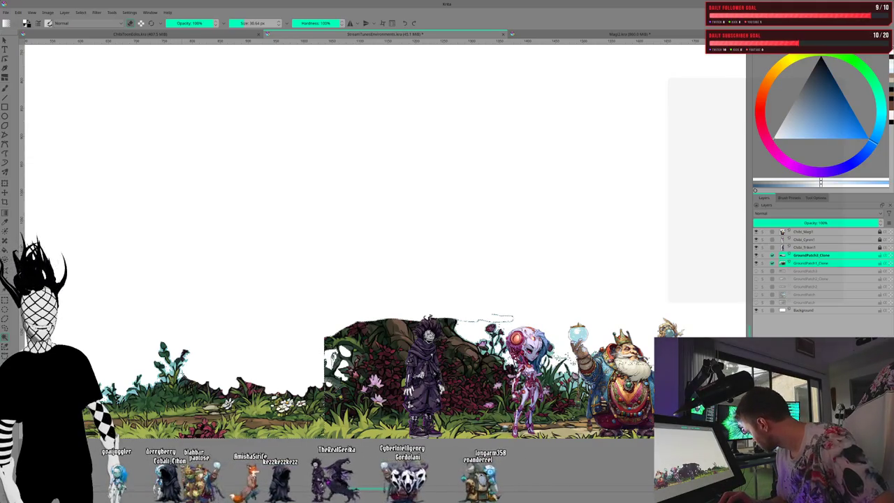
click(811, 263)
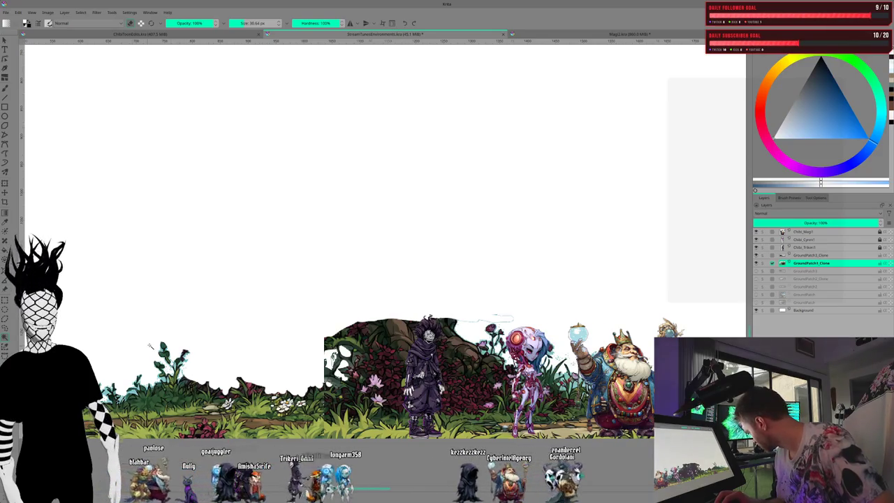
Step: Zoom in on the lower-left foliage edge of the ground strip
scroll(149, 345, up, 2)
scroll(143, 357, up, 2)
scroll(138, 371, up, 2)
scroll(133, 384, up, 1)
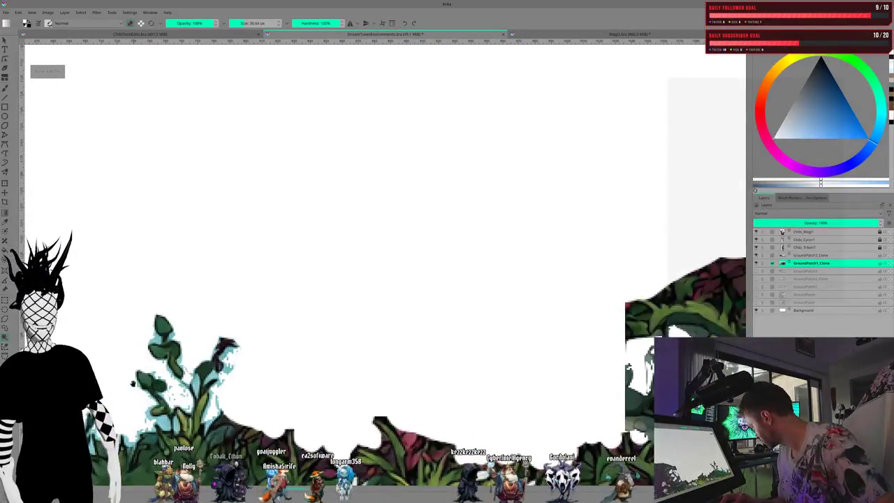
drag(132, 383, 348, 329)
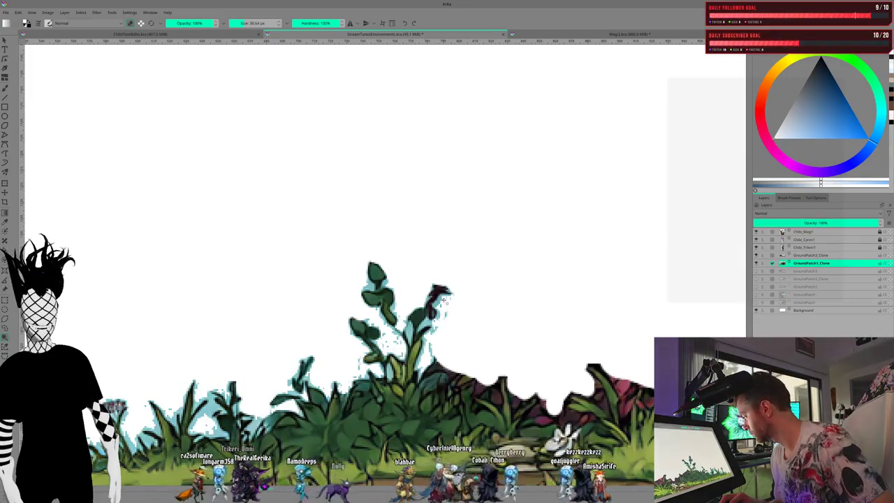
Step: Pan along the strip's foliage edge and shrink the brush from 30.64 px to about 4 px
drag(334, 315, 494, 281)
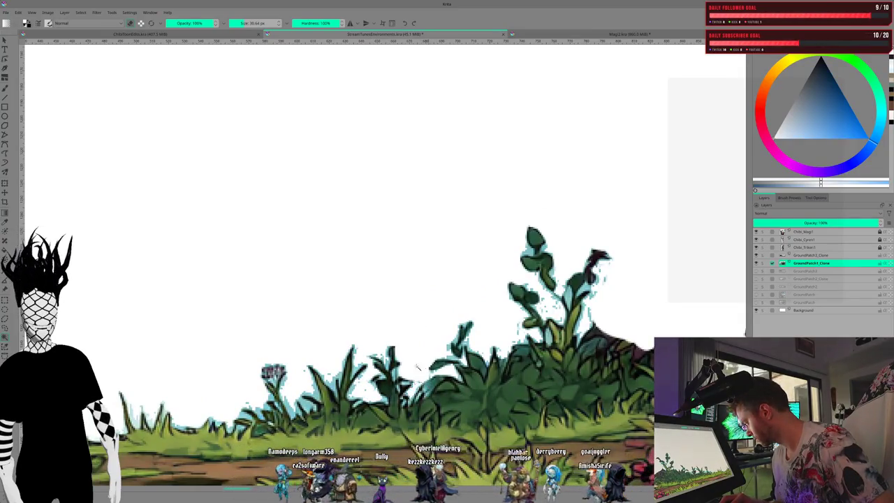
drag(293, 324, 389, 324)
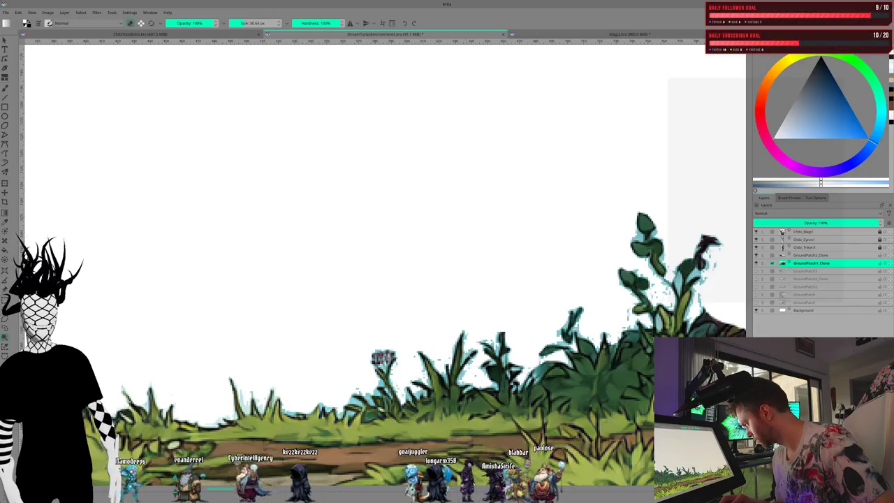
drag(314, 357, 378, 343)
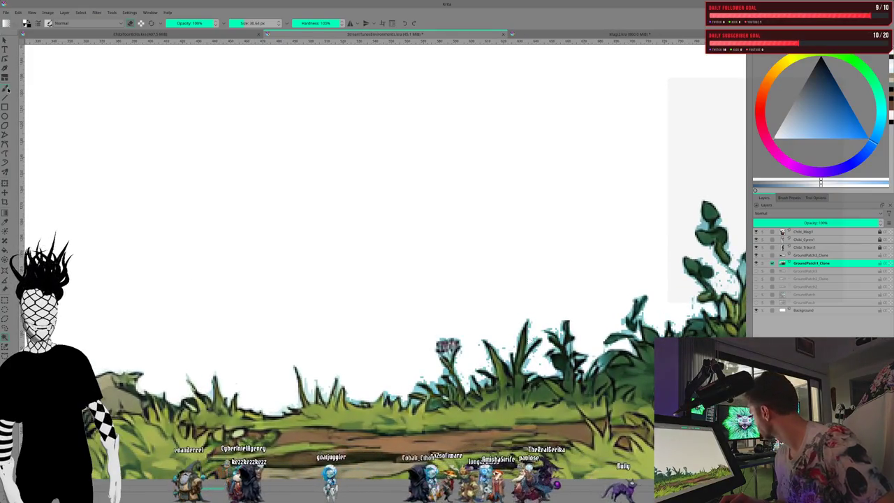
click(236, 23)
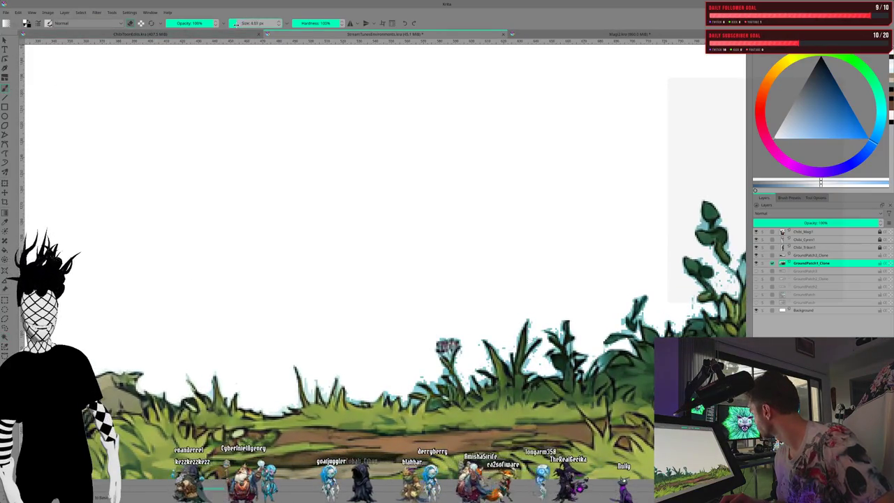
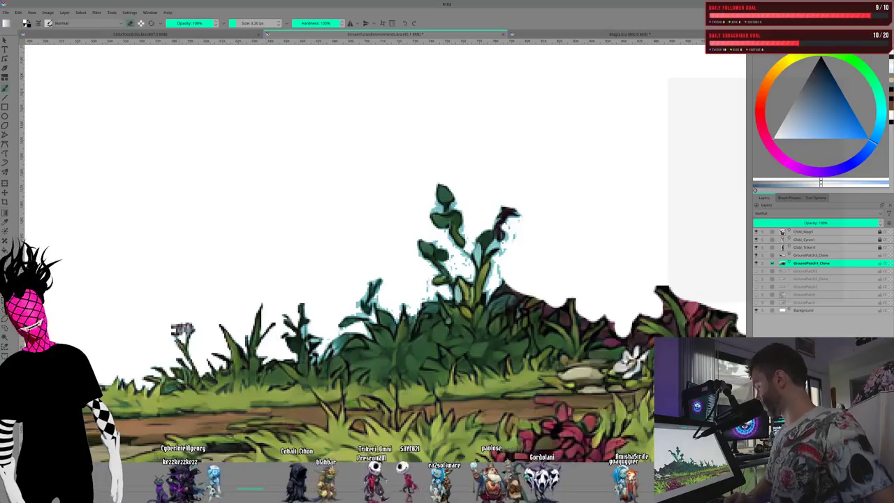
Step: Pan the canvas right to reveal more of the foliage strip's right side
scroll(232, 491, right, 5)
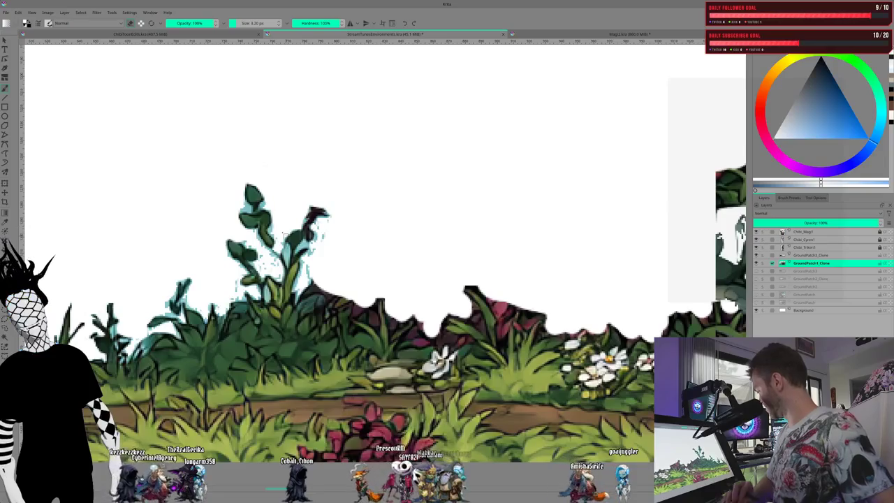
click(236, 23)
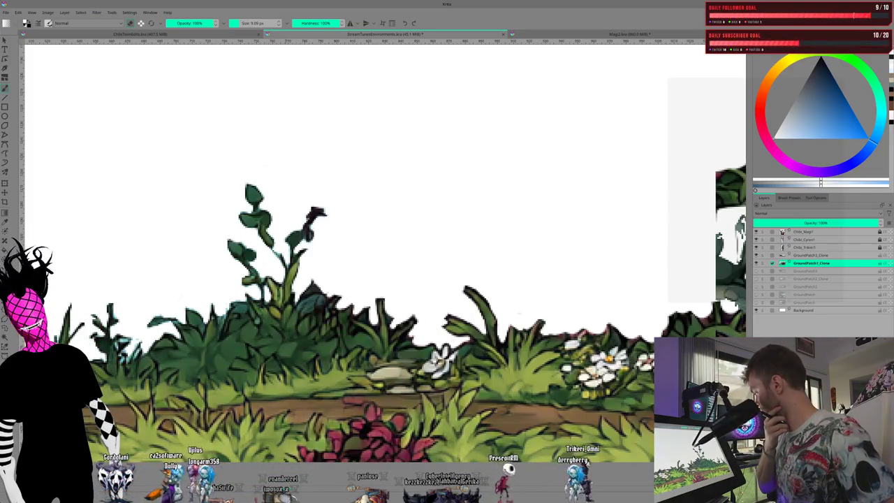
Step: Scroll the canvas further right along the foliage ground strip
scroll(385, 279, right, 3)
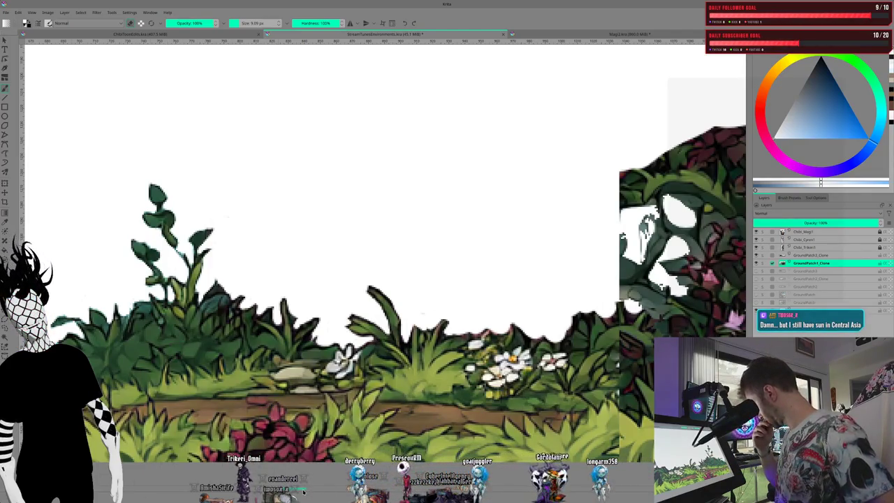
Step: Toggle the large bush layer's visibility to identify it, then make GroundPatch3_Clone active
scroll(384, 279, right, 3)
scroll(385, 280, right, 5)
scroll(384, 279, right, 2)
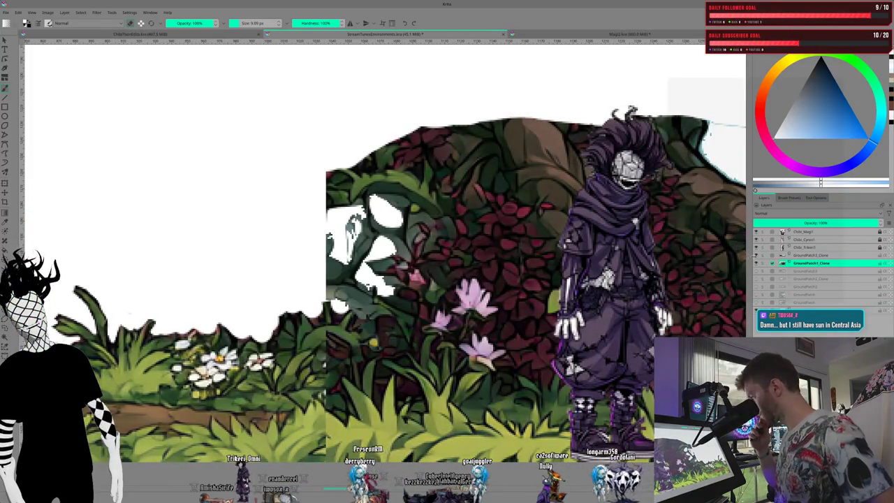
click(756, 255)
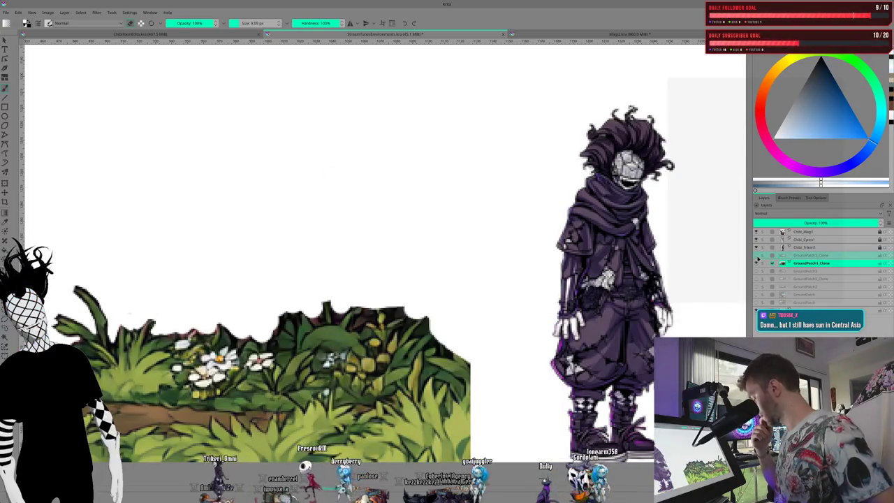
click(755, 255)
key(Page_Up)
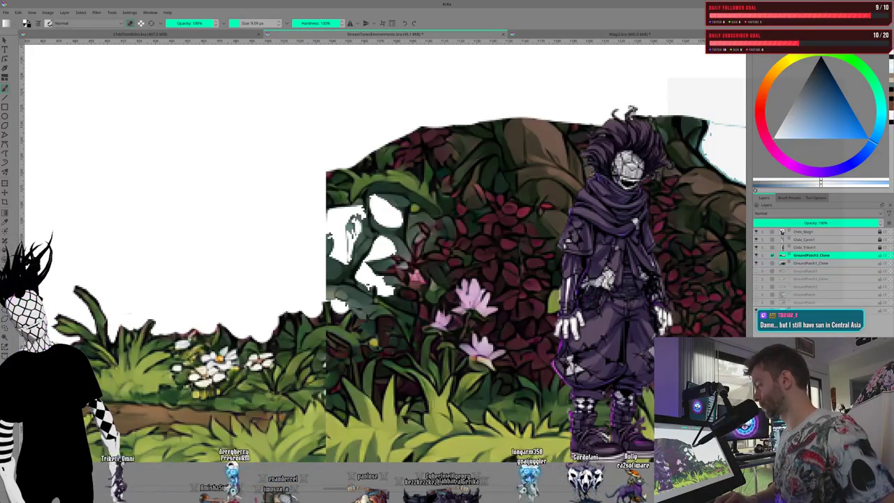
Step: Erase the dark bush behind and between the robot girl and king
drag(361, 149, 238, 149)
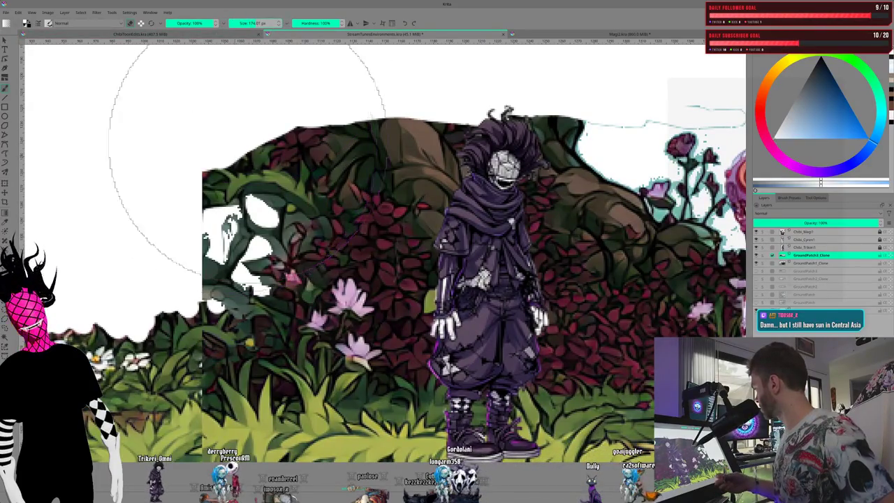
mouse_move(250, 42)
mouse_down()
mouse_move(322, 132)
mouse_move(454, 112)
mouse_up()
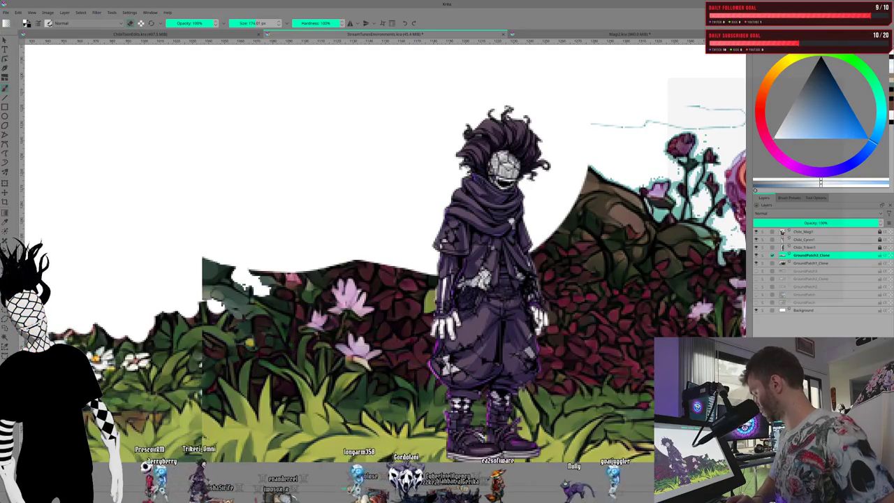
drag(489, 280, 133, 279)
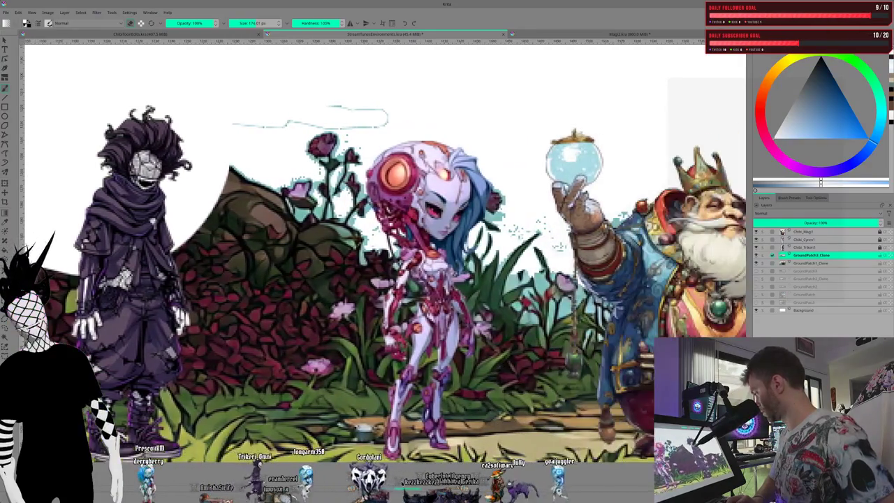
drag(297, 161, 295, 165)
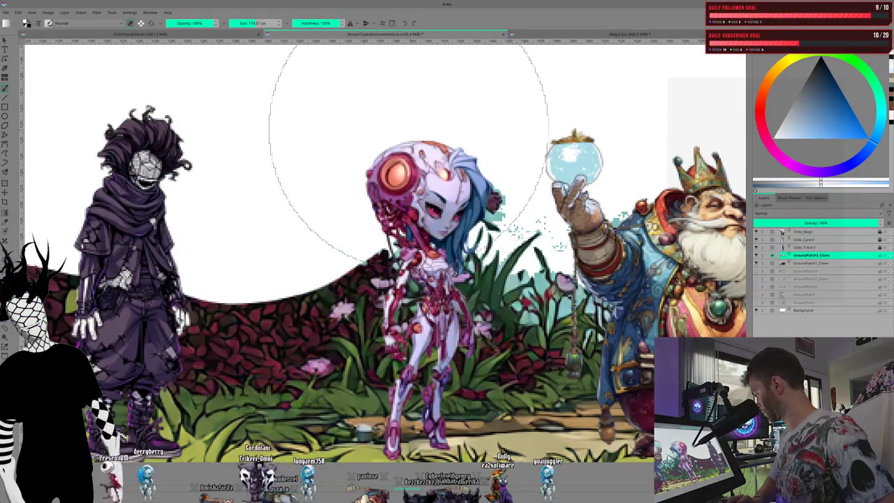
mouse_move(447, 140)
mouse_down()
mouse_move(529, 168)
mouse_move(576, 162)
mouse_up()
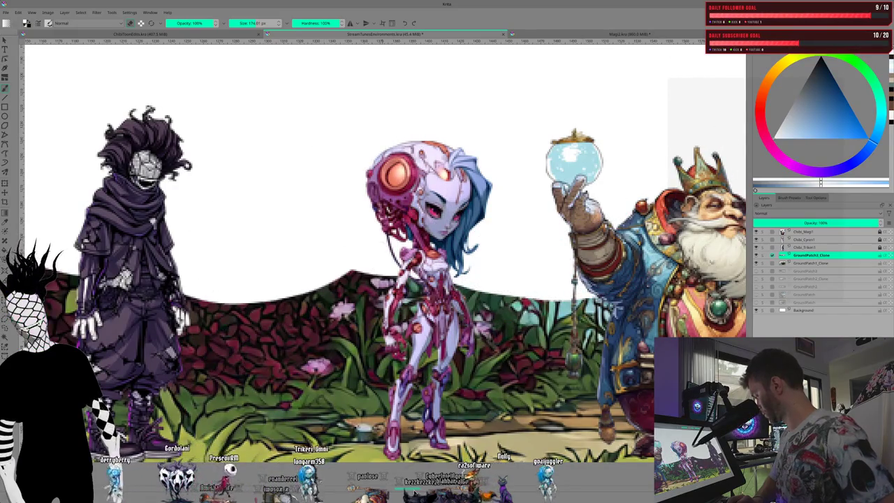
Step: Erase the light-blue cloud backdrop right of the king and around the flower bush
drag(698, 224, 335, 224)
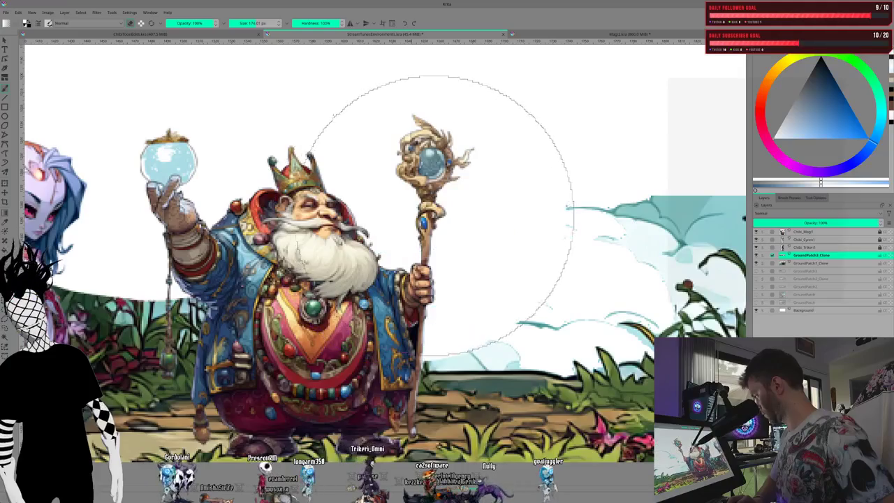
drag(440, 217, 549, 189)
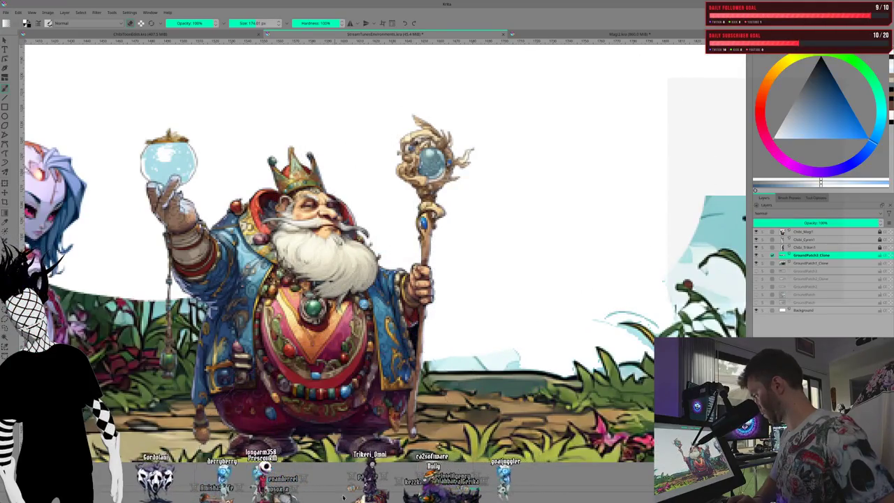
drag(699, 209, 318, 210)
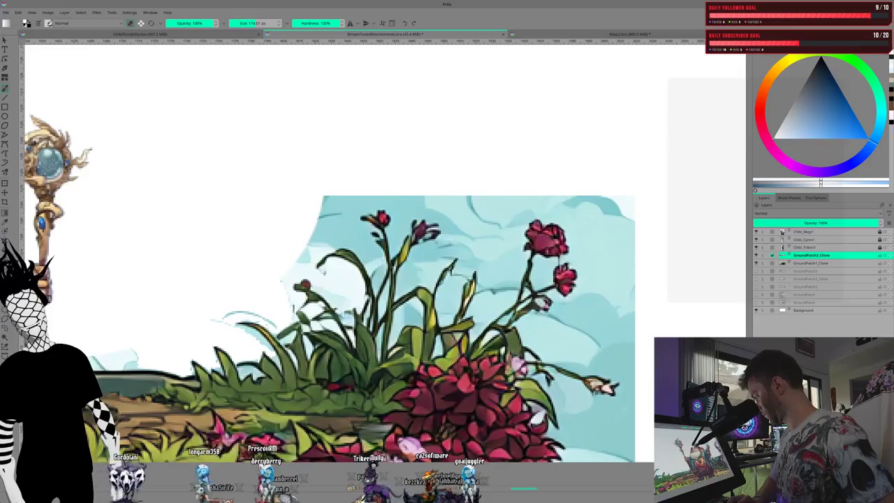
drag(688, 119, 728, 247)
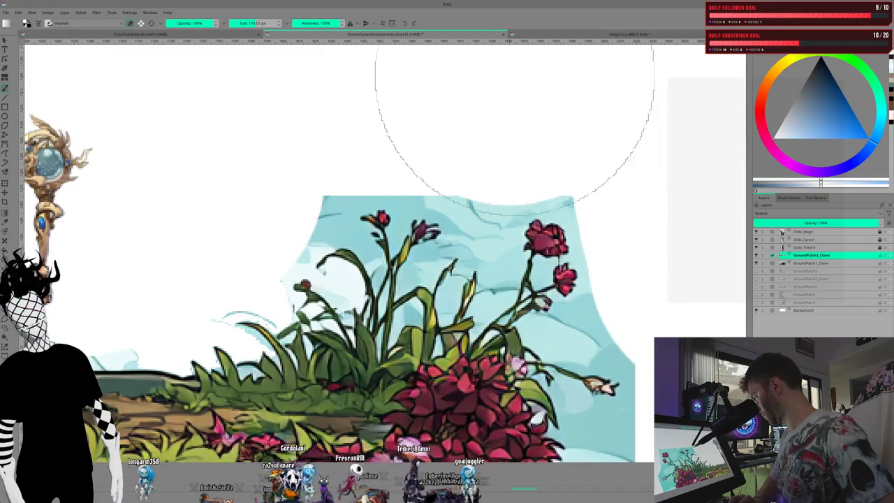
drag(514, 30, 538, 71)
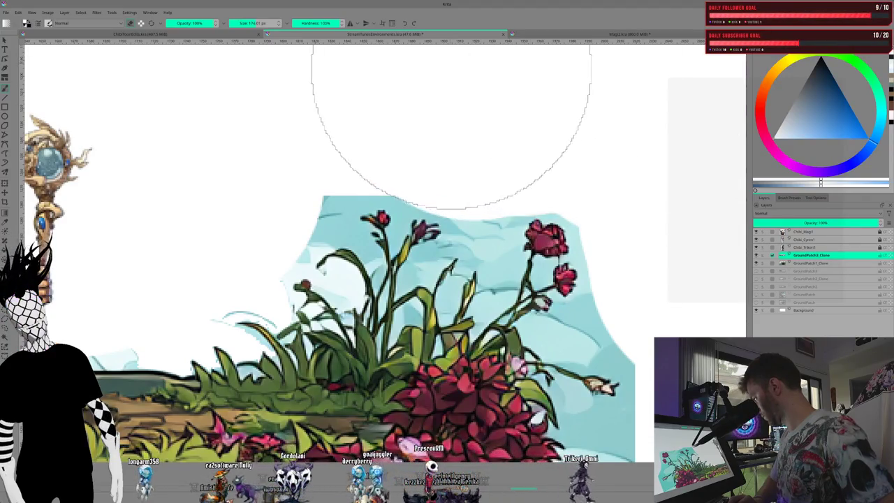
mouse_move(401, 61)
mouse_down()
mouse_move(366, 53)
mouse_move(275, 74)
mouse_move(249, 92)
mouse_move(219, 139)
mouse_move(224, 166)
mouse_move(207, 158)
mouse_up()
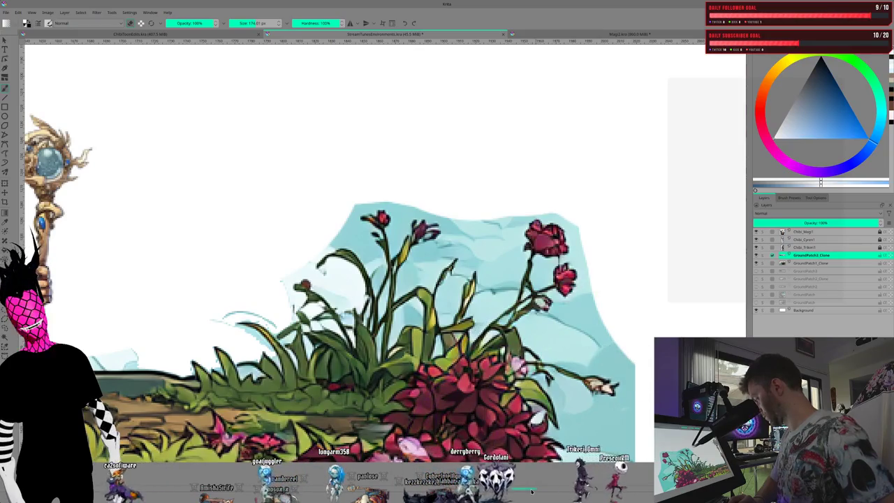
scroll(349, 329, right, 5)
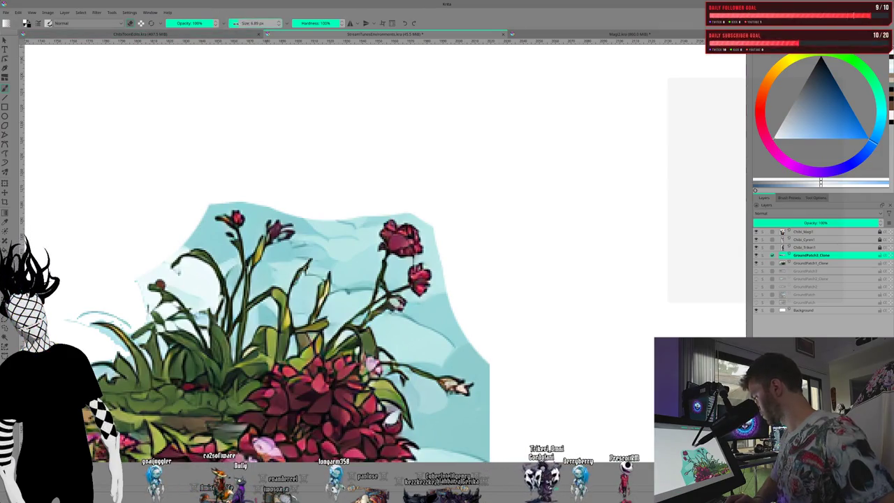
Step: Set the eraser to about 24 px and trim the blue backdrop around the red flowers
drag(242, 23, 248, 23)
mouse_move(458, 312)
mouse_down()
mouse_move(439, 328)
mouse_move(453, 295)
mouse_move(414, 333)
mouse_move(399, 329)
mouse_move(493, 369)
mouse_move(503, 401)
mouse_move(477, 427)
mouse_move(444, 418)
mouse_up()
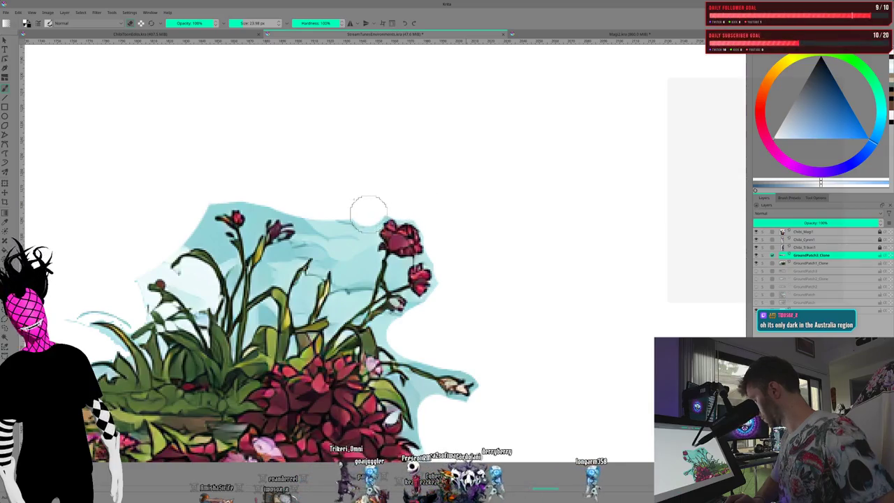
drag(434, 280, 366, 208)
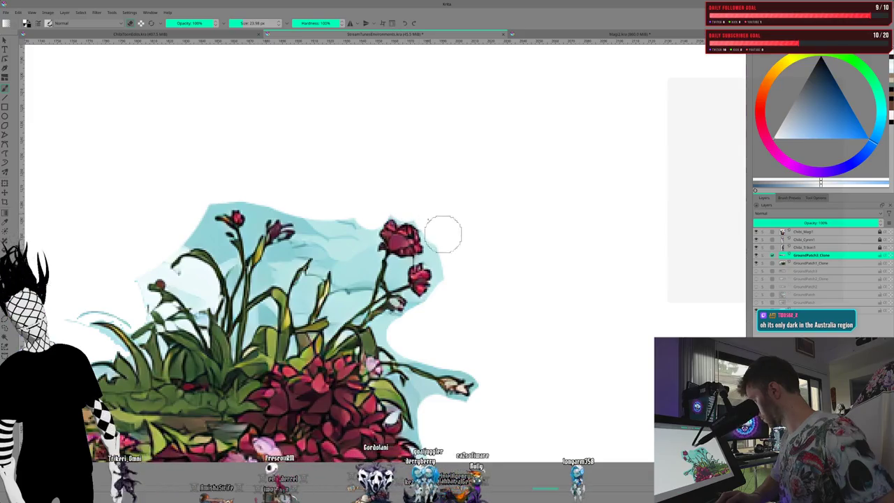
mouse_move(331, 208)
mouse_down()
mouse_move(358, 244)
mouse_move(352, 286)
mouse_move(302, 204)
mouse_move(271, 192)
mouse_move(264, 198)
mouse_up()
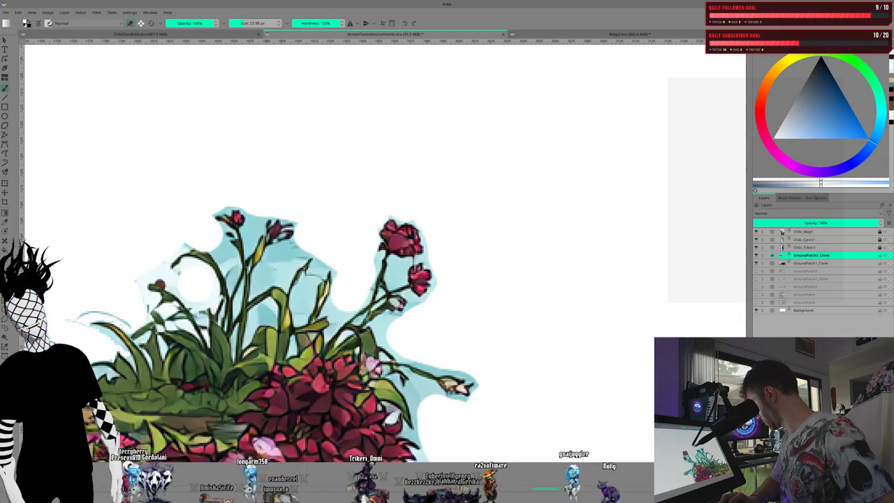
Step: Move the view to the wizard figure and hide the wizard character layer
key(minus)
drag(225, 299, 445, 299)
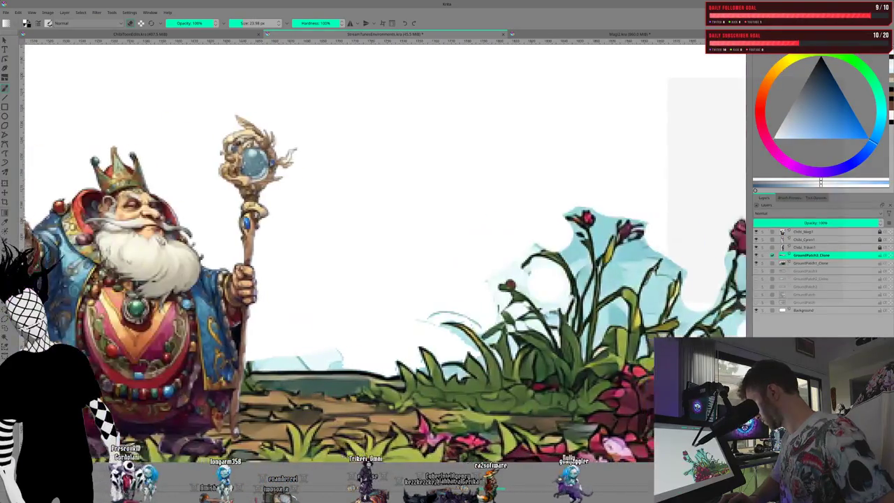
key(equal)
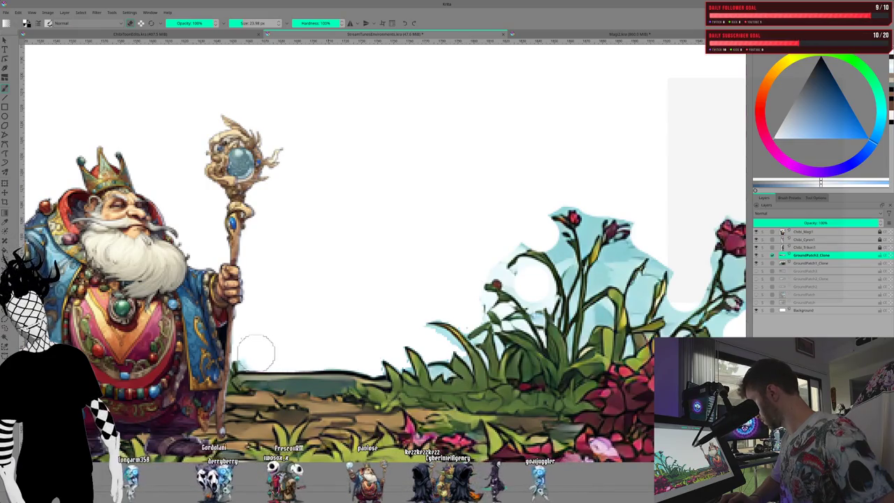
drag(210, 279, 561, 280)
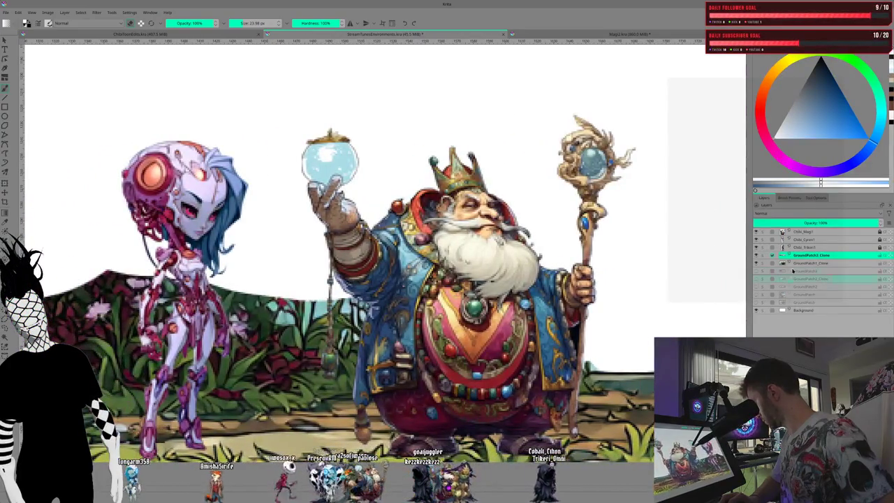
click(756, 231)
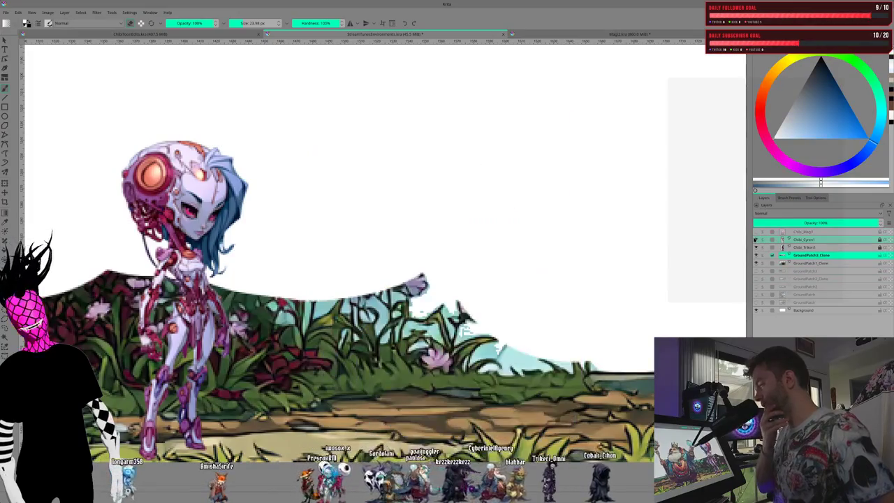
Step: Hide the alien and dark hooded character layers
click(756, 238)
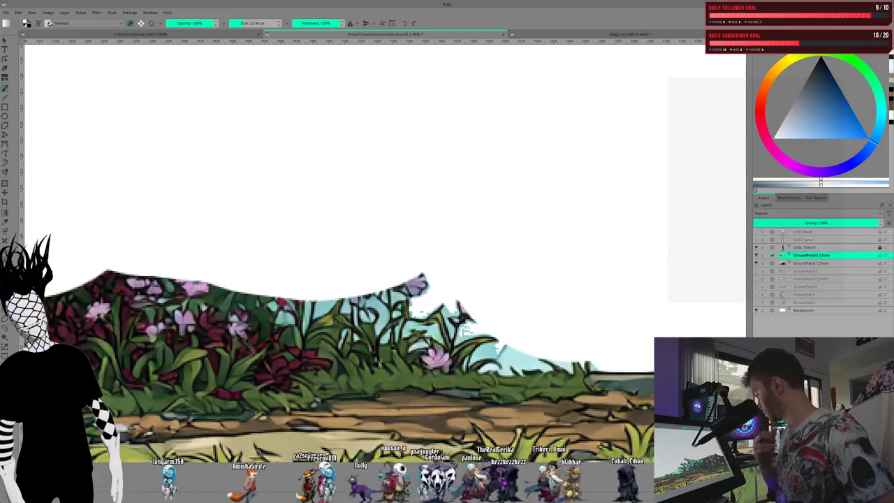
drag(374, 283, 715, 283)
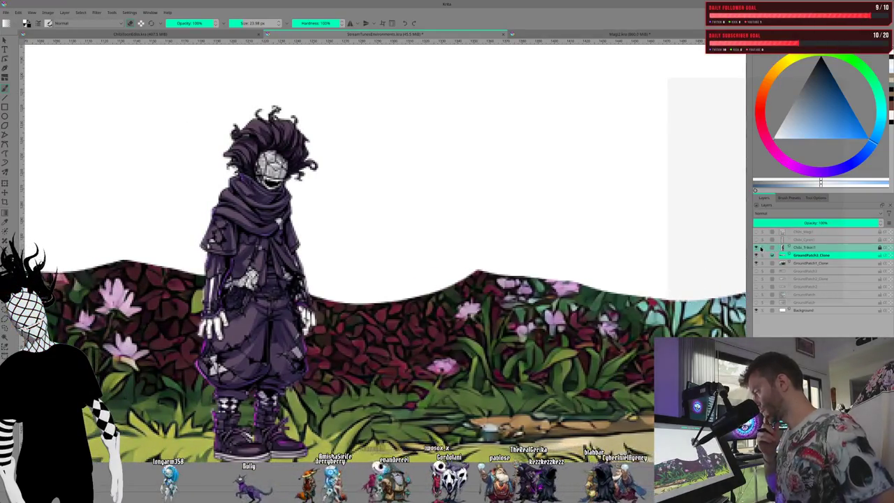
click(755, 247)
mouse_move(280, 314)
mouse_down()
mouse_move(620, 314)
mouse_move(587, 315)
mouse_up()
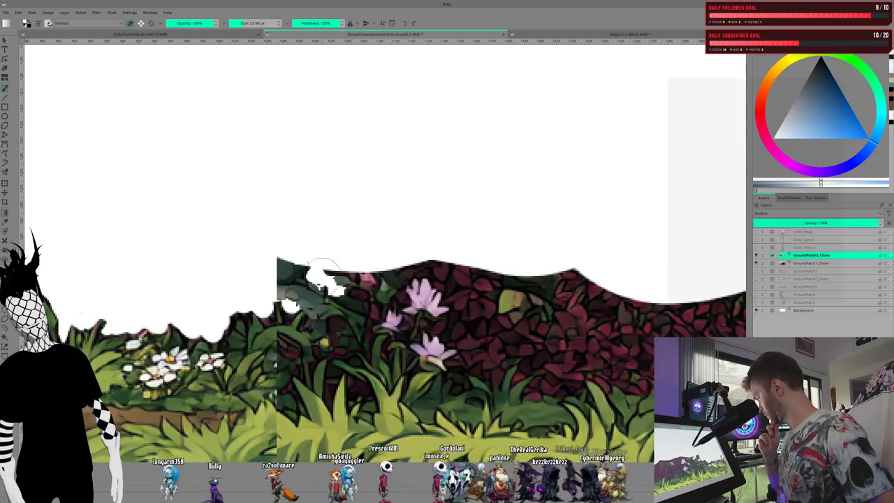
Step: Carve rounded notches into the red-leaf and flower-clump top edge
drag(314, 279, 283, 283)
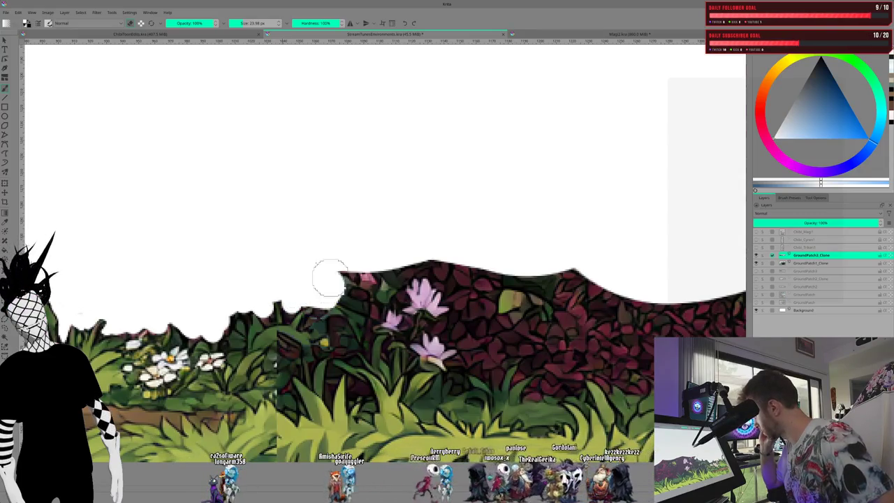
mouse_move(404, 260)
mouse_down()
mouse_move(455, 261)
mouse_move(480, 300)
mouse_move(536, 302)
mouse_move(507, 295)
mouse_move(573, 271)
mouse_move(585, 324)
mouse_up()
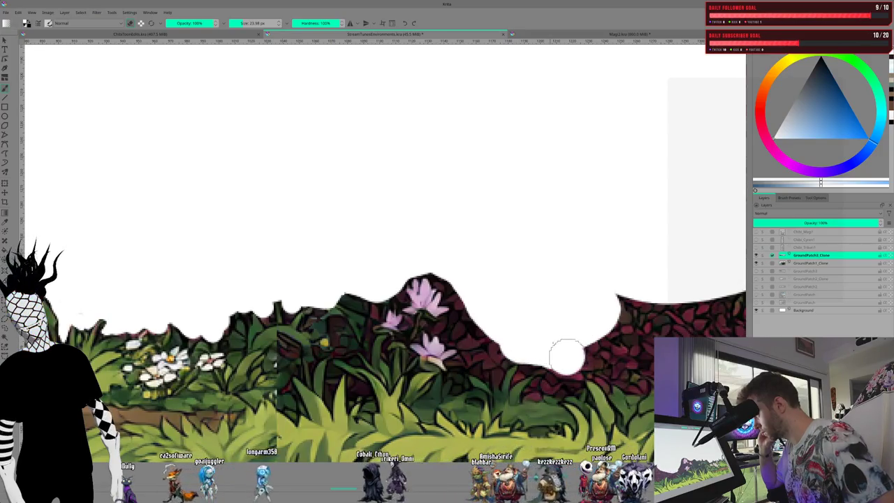
mouse_move(598, 344)
mouse_down()
mouse_move(621, 300)
mouse_move(639, 300)
mouse_move(635, 291)
mouse_up()
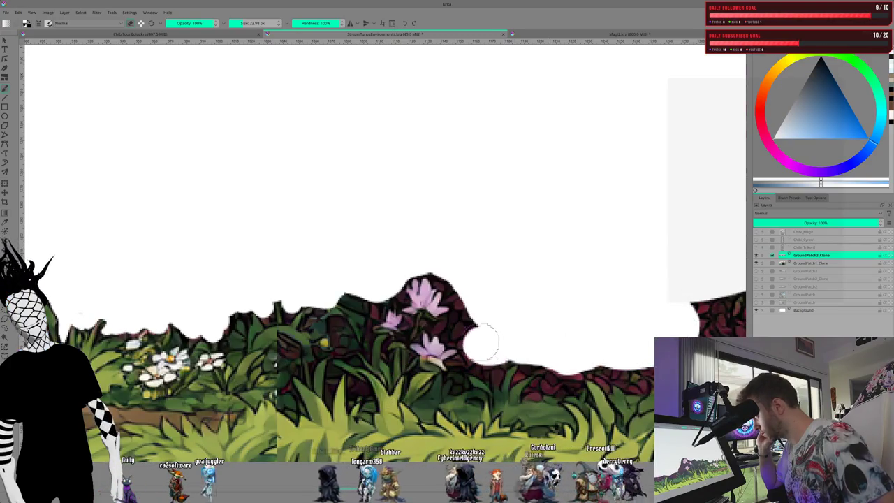
drag(481, 307, 442, 259)
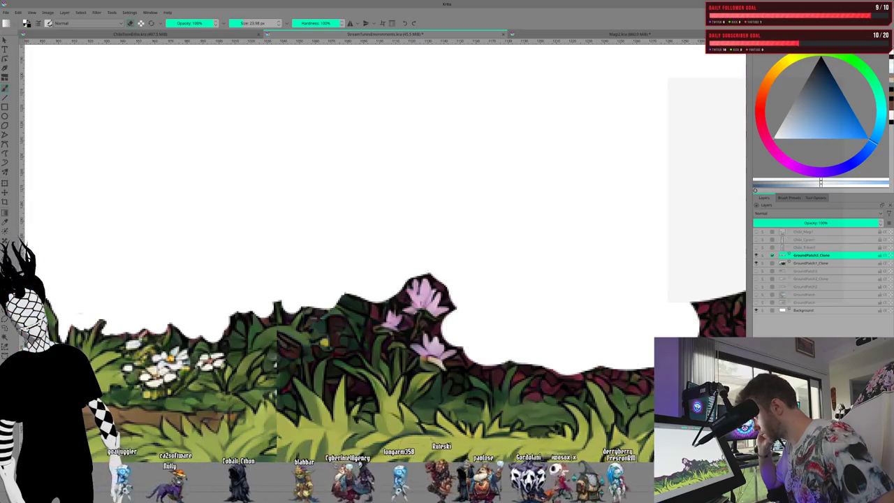
Step: Erase a series of scalloped bites along the next plant section's top edge
drag(677, 325, 383, 325)
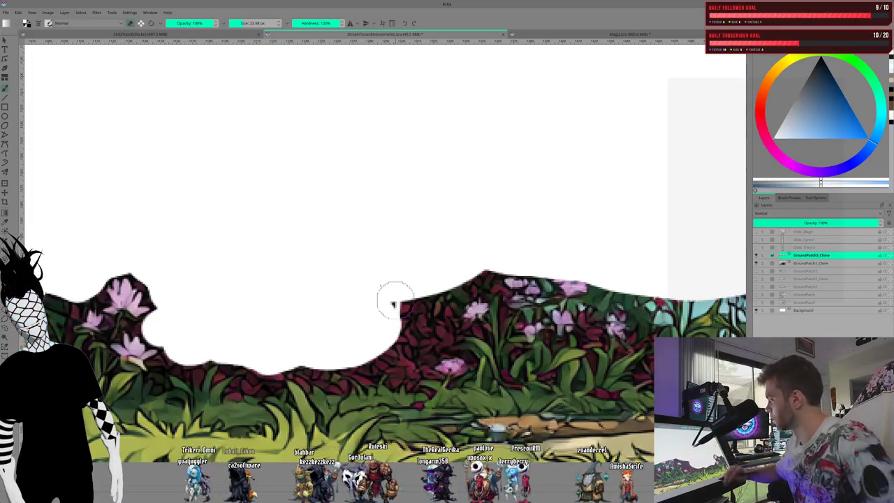
mouse_move(439, 292)
mouse_down()
mouse_move(405, 342)
mouse_move(395, 303)
mouse_move(411, 334)
mouse_move(435, 334)
mouse_move(461, 275)
mouse_move(487, 274)
mouse_up()
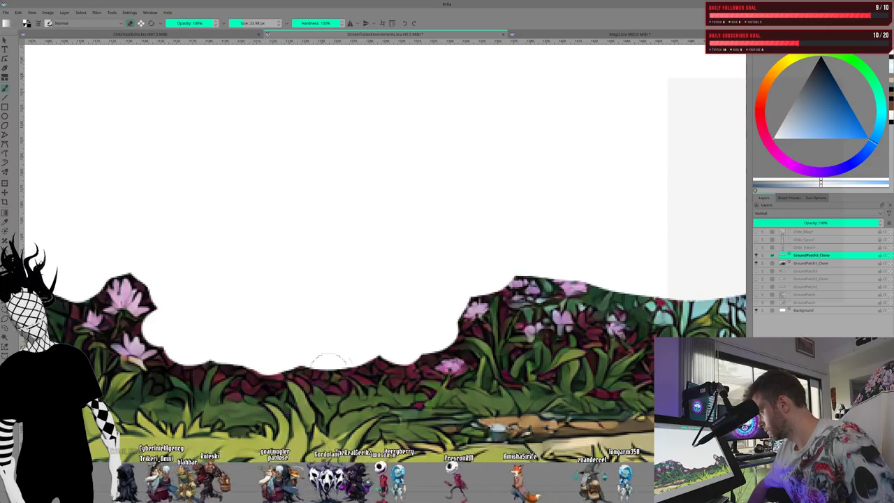
mouse_move(364, 355)
mouse_down()
mouse_move(391, 343)
mouse_move(401, 351)
mouse_move(418, 330)
mouse_move(409, 317)
mouse_up()
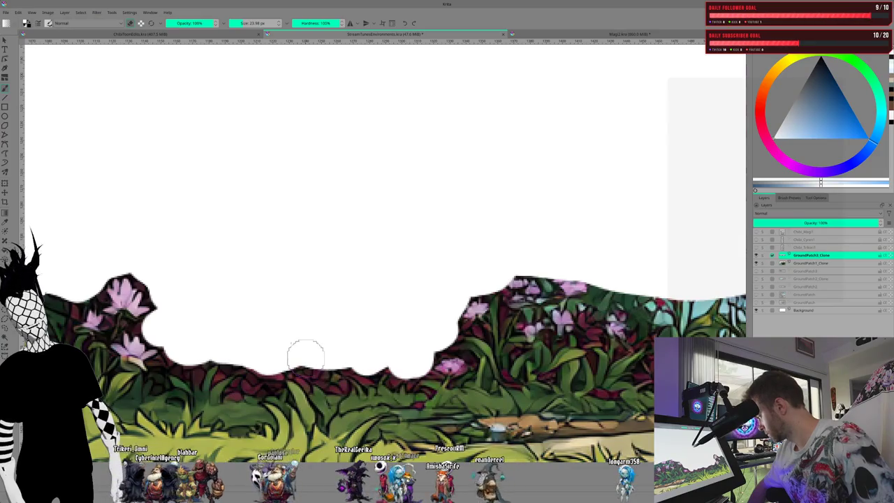
drag(318, 361, 303, 319)
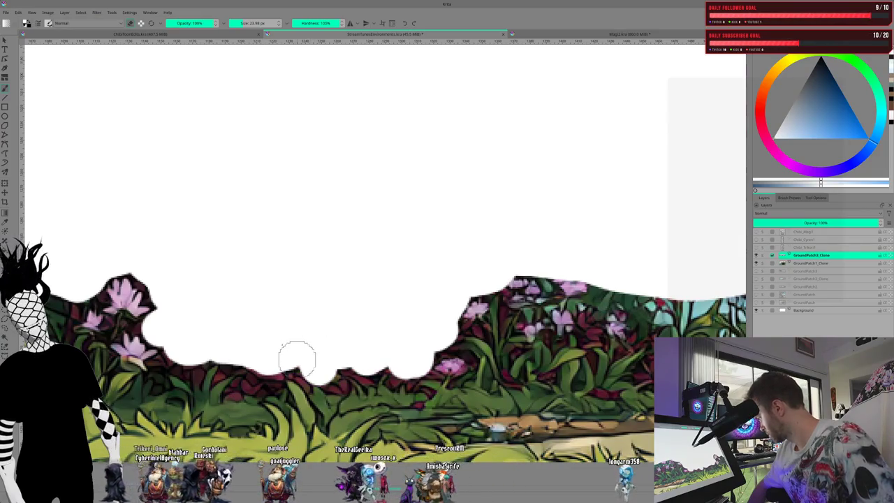
drag(261, 365, 263, 376)
drag(245, 343, 250, 364)
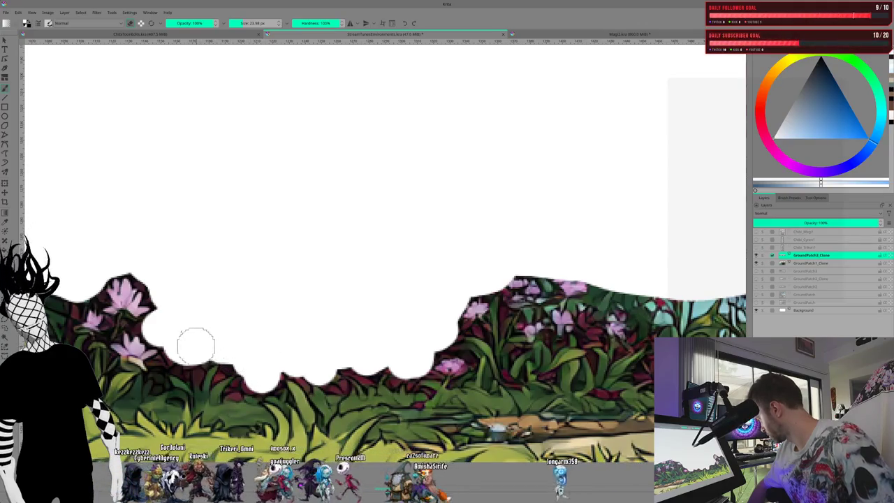
drag(176, 344, 247, 302)
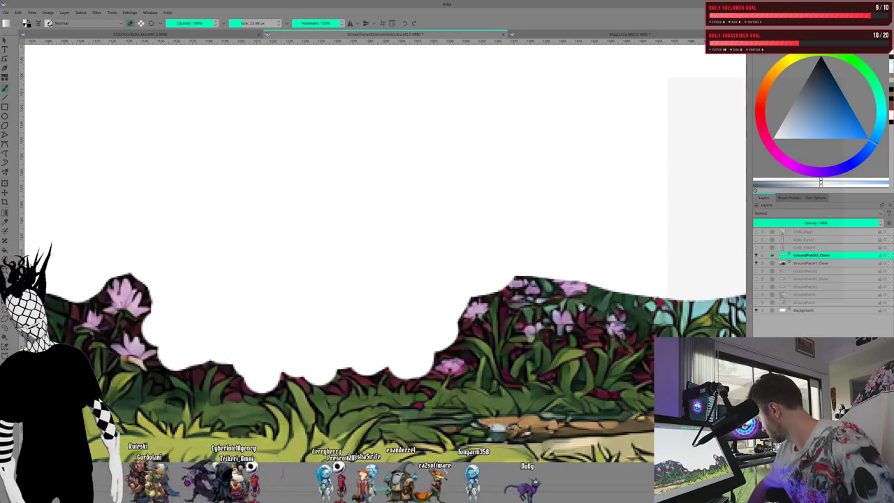
drag(664, 482, 426, 482)
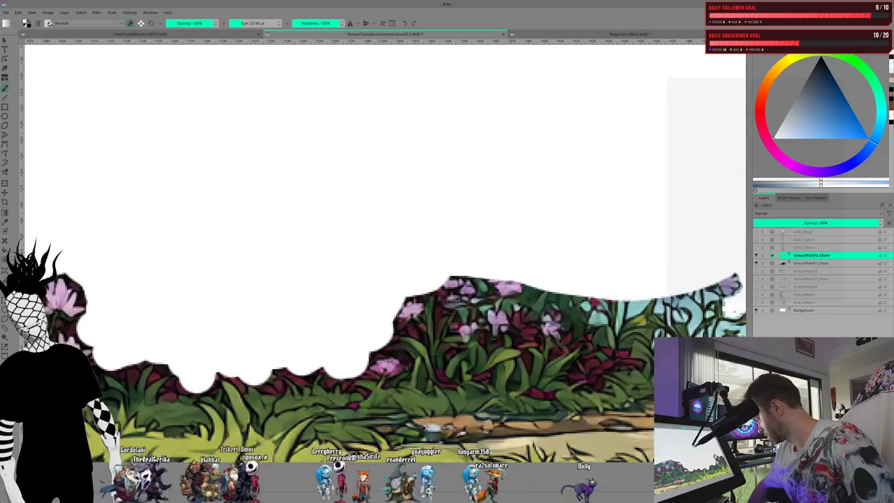
scroll(426, 482, right, 1)
scroll(430, 482, right, 1)
scroll(432, 482, right, 1)
scroll(436, 482, right, 1)
scroll(436, 482, right, 2)
scroll(454, 479, right, 2)
scroll(475, 475, right, 1)
scroll(509, 468, right, 2)
scroll(507, 468, right, 2)
scroll(475, 469, right, 2)
scroll(440, 470, right, 2)
scroll(375, 470, right, 2)
scroll(375, 470, left, 2)
scroll(375, 470, left, 2)
scroll(375, 470, left, 2)
scroll(375, 471, left, 2)
scroll(376, 470, left, 2)
scroll(363, 471, left, 2)
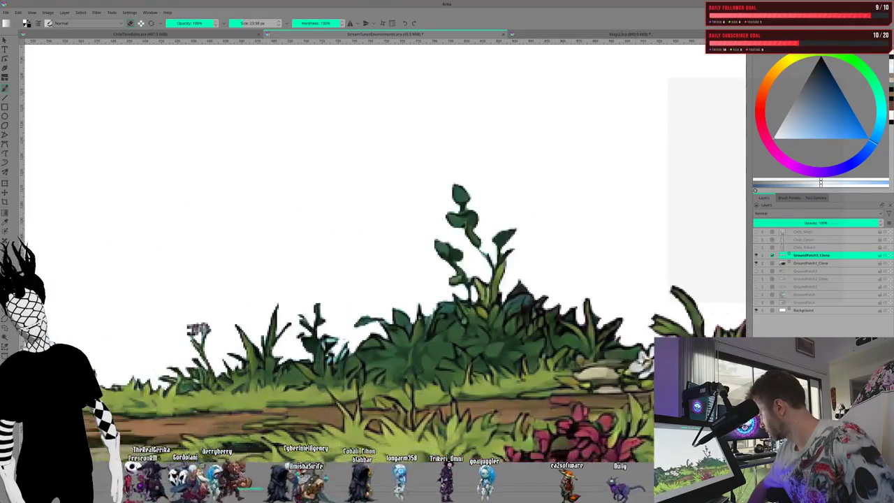
scroll(342, 472, right, 6)
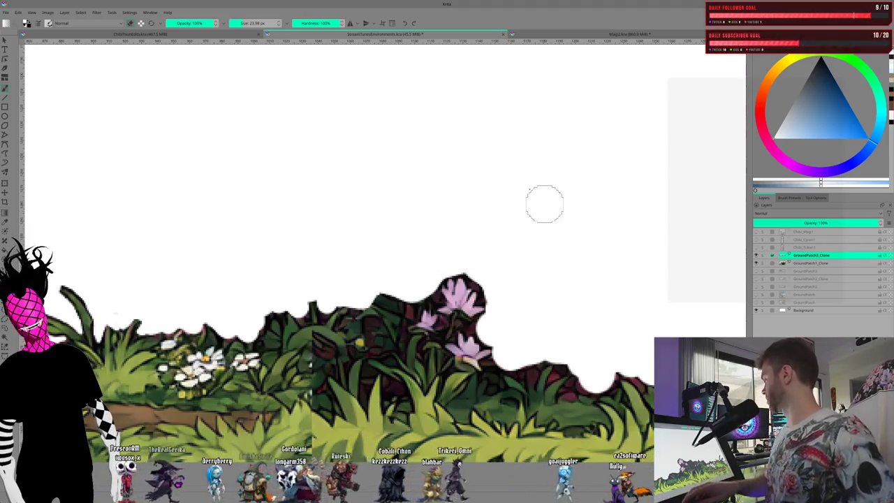
scroll(559, 314, down, 2)
scroll(569, 337, down, 2)
scroll(568, 337, down, 2)
scroll(568, 337, down, 2)
scroll(568, 338, up, 1)
scroll(569, 337, up, 1)
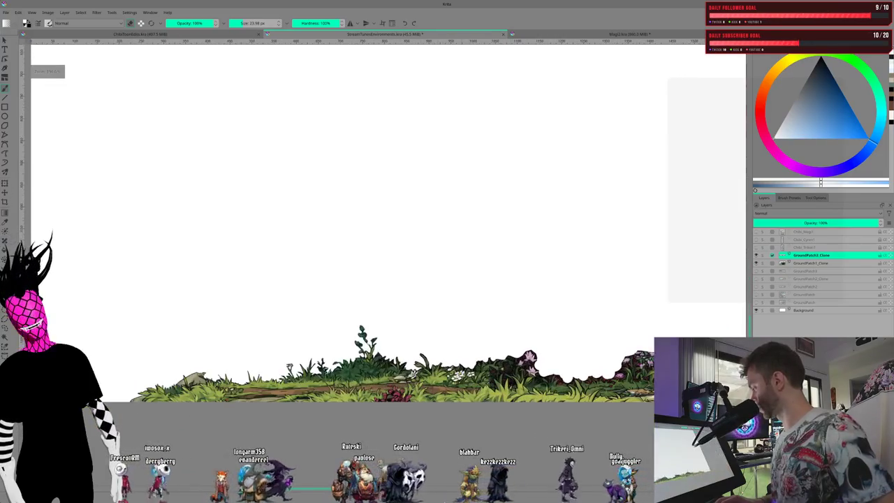
scroll(375, 363, right, 3)
scroll(374, 364, right, 3)
scroll(374, 363, right, 1)
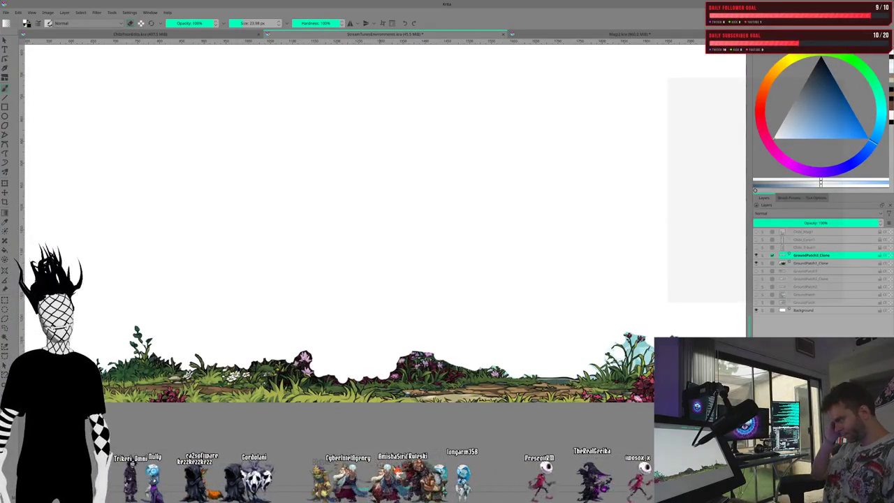
scroll(412, 345, down, 3)
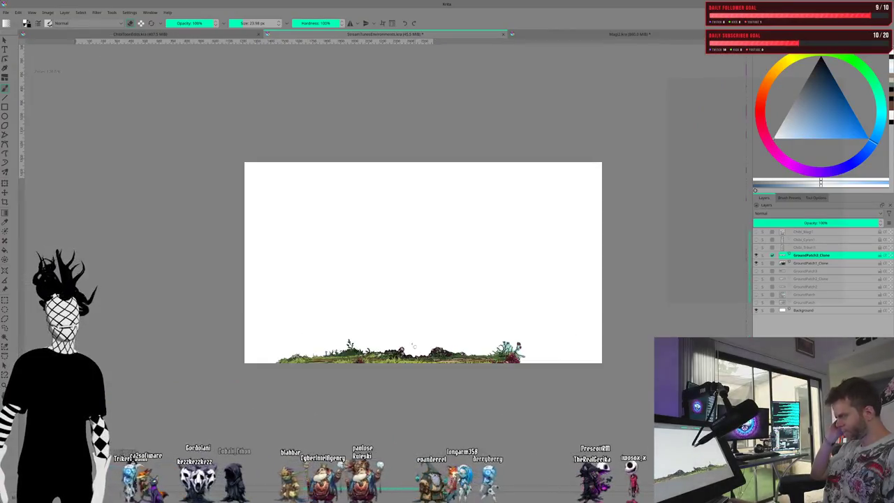
scroll(413, 345, up, 3)
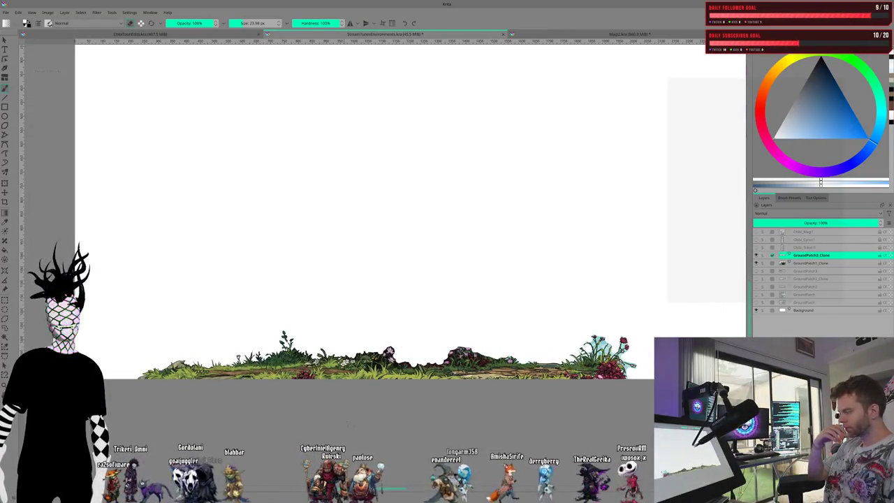
drag(437, 487, 385, 486)
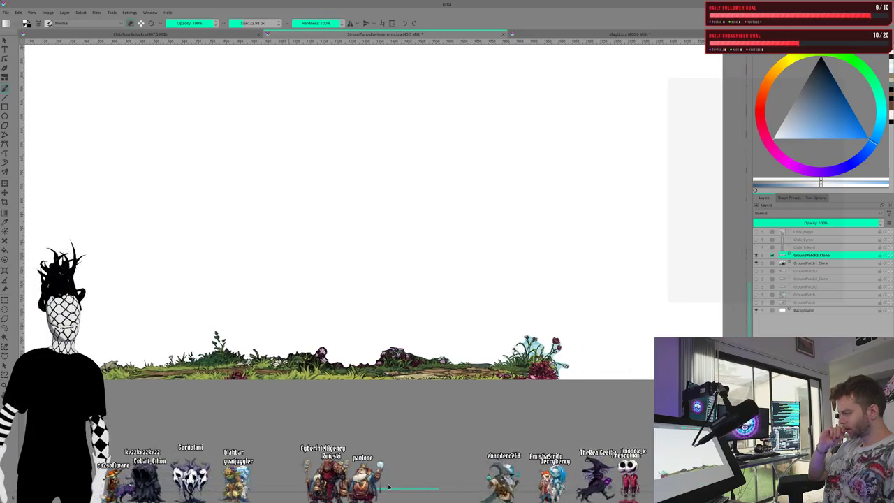
Step: Transform GroundPatch1_Clone and GroundPatch3_Clone together, moving the strip right and slightly down
click(814, 264)
ctrl+click(810, 255)
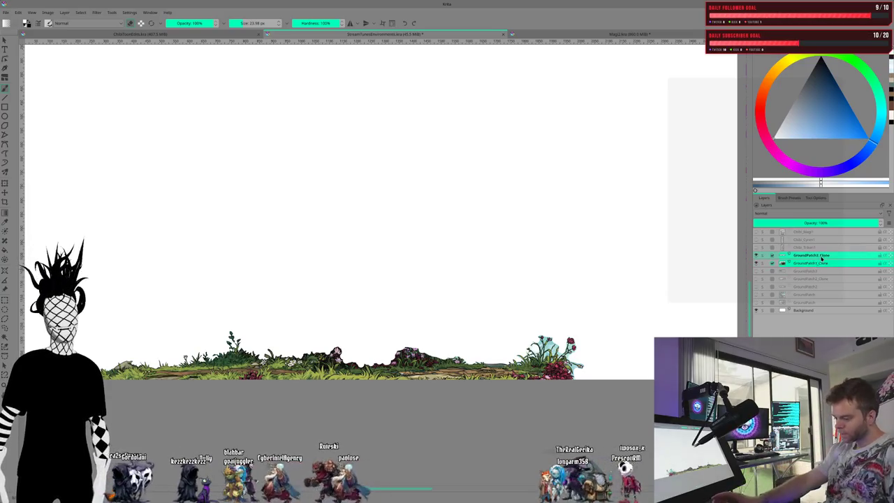
key(ctrl+t)
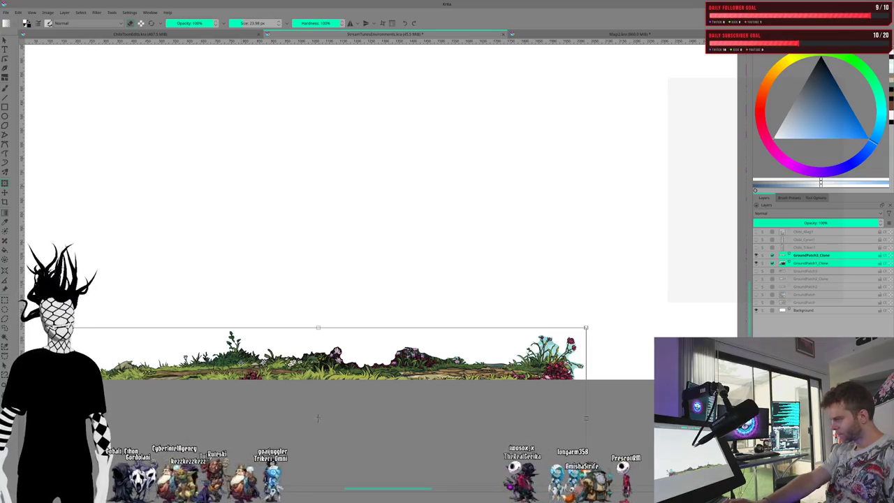
drag(318, 418, 334, 418)
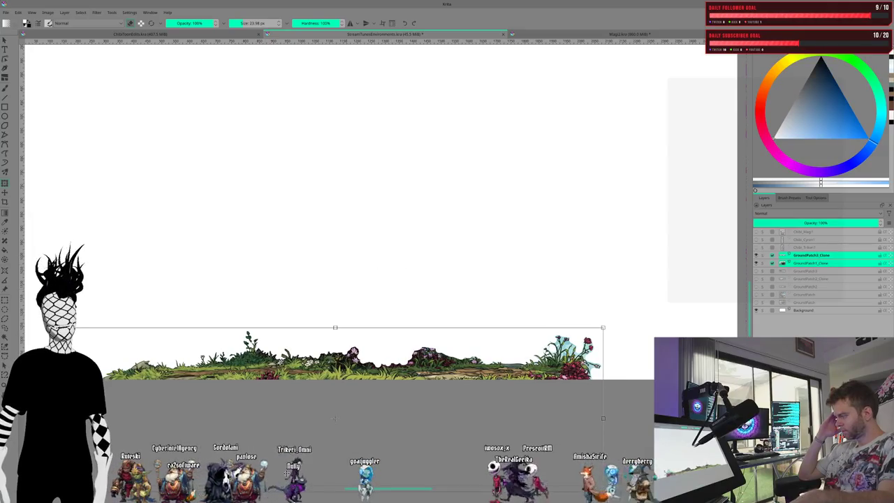
drag(334, 417, 343, 418)
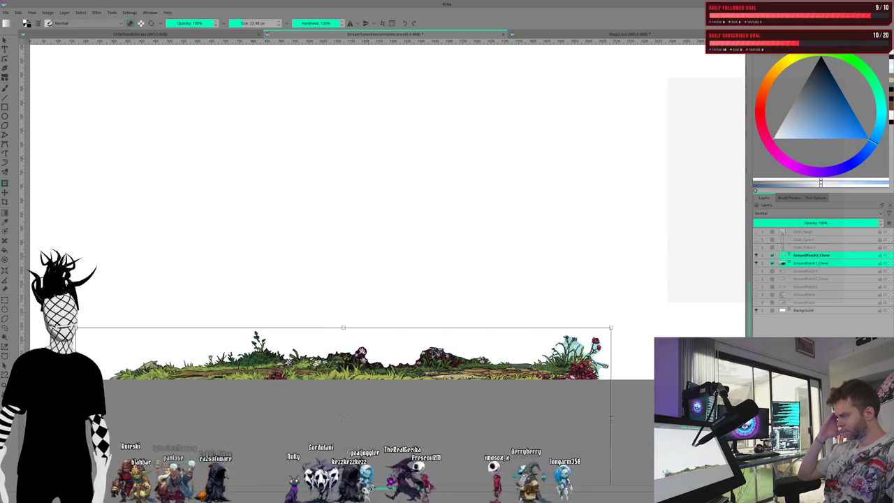
drag(343, 418, 360, 417)
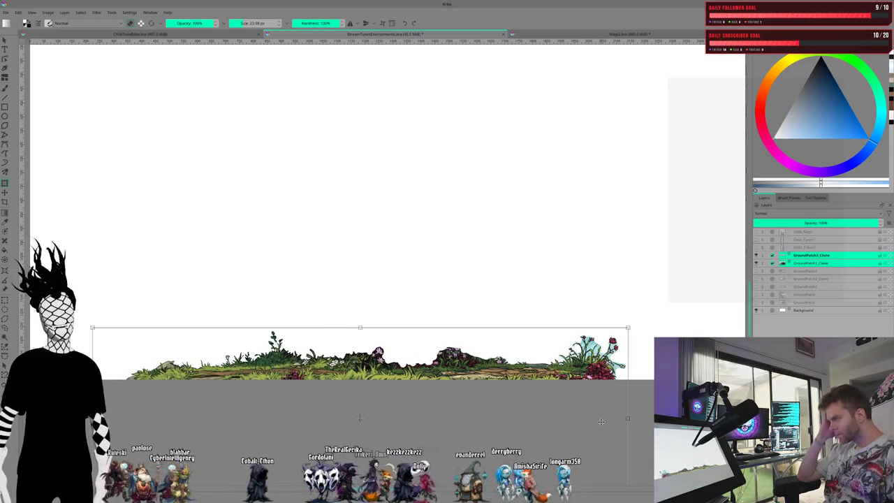
drag(360, 418, 360, 418)
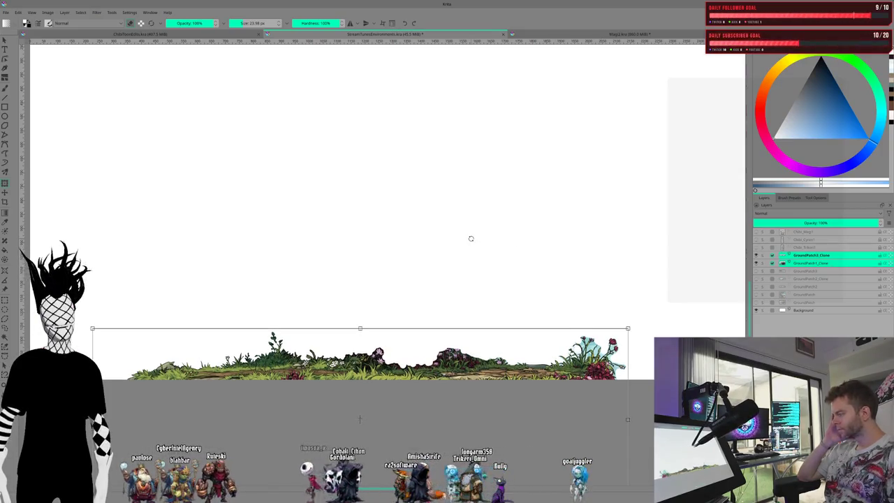
drag(360, 418, 360, 423)
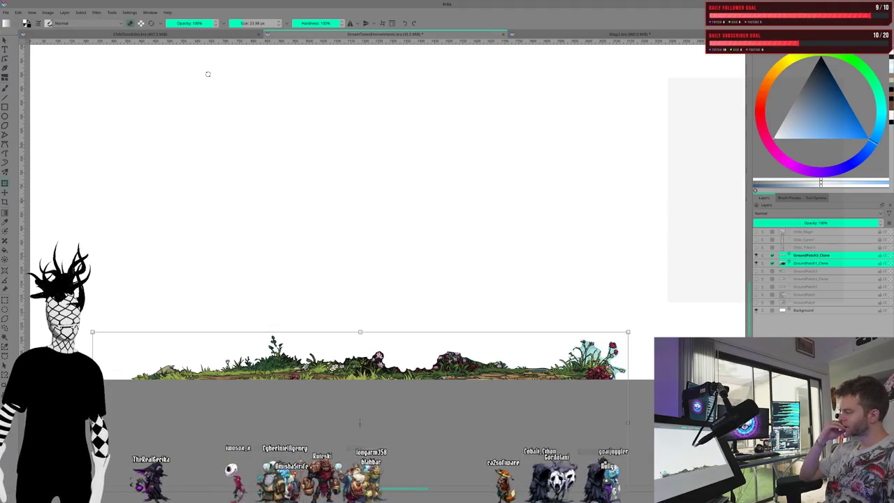
click(6, 13)
Step: Save the document and zoom and pan so the whole canvas is framed
click(23, 50)
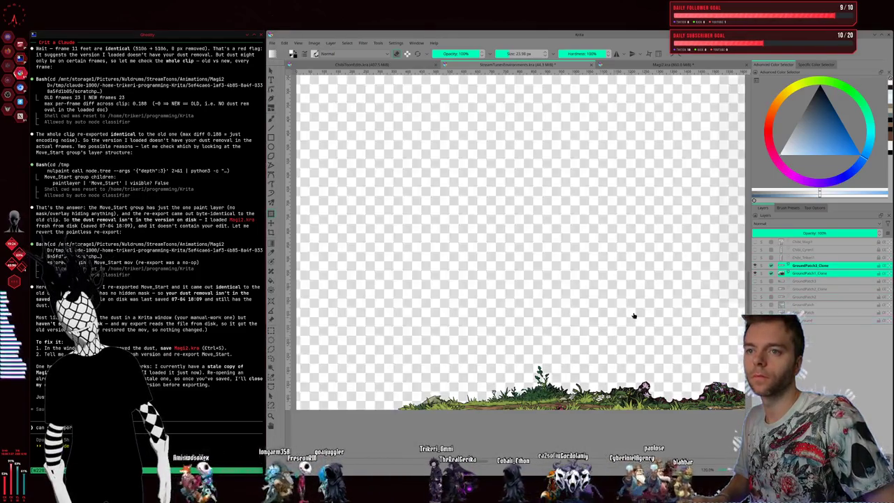
scroll(648, 300, down, 3)
scroll(647, 300, down, 2)
scroll(647, 301, up, 1)
scroll(634, 324, up, 1)
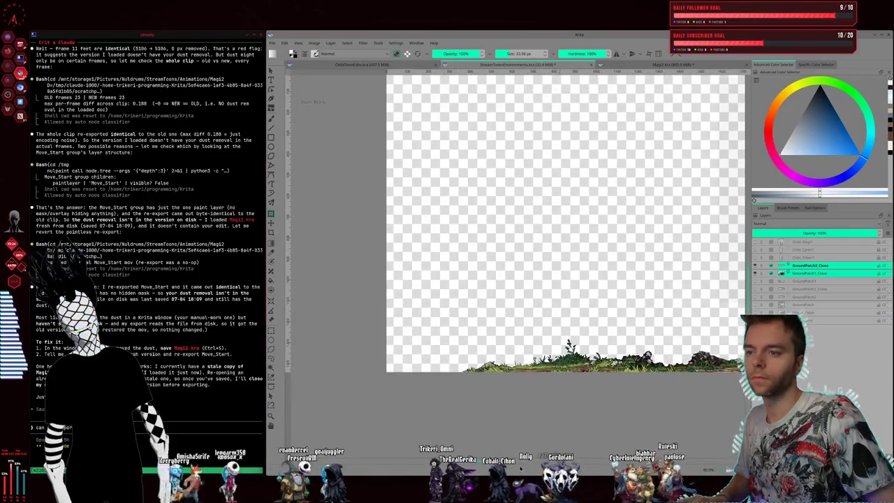
drag(634, 324, 548, 321)
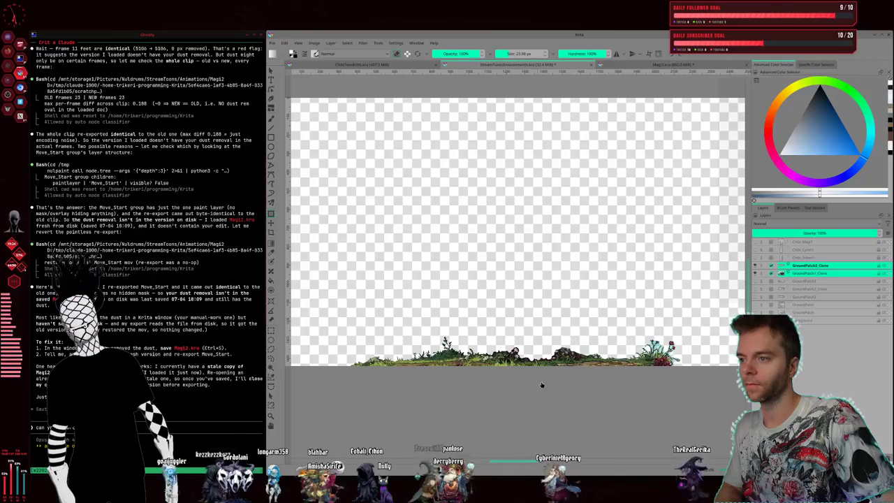
scroll(541, 384, down, 2)
scroll(541, 385, up, 1)
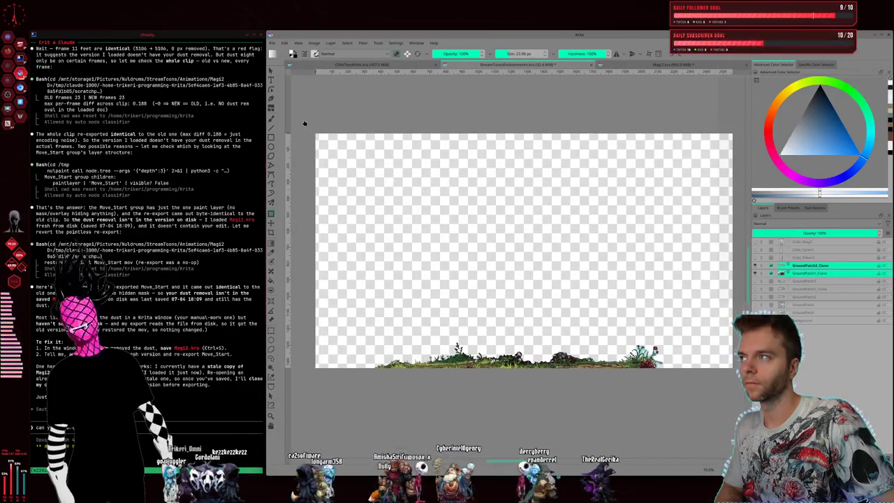
Step: Capture a screen region around the entire canvas
key(ctrl+r)
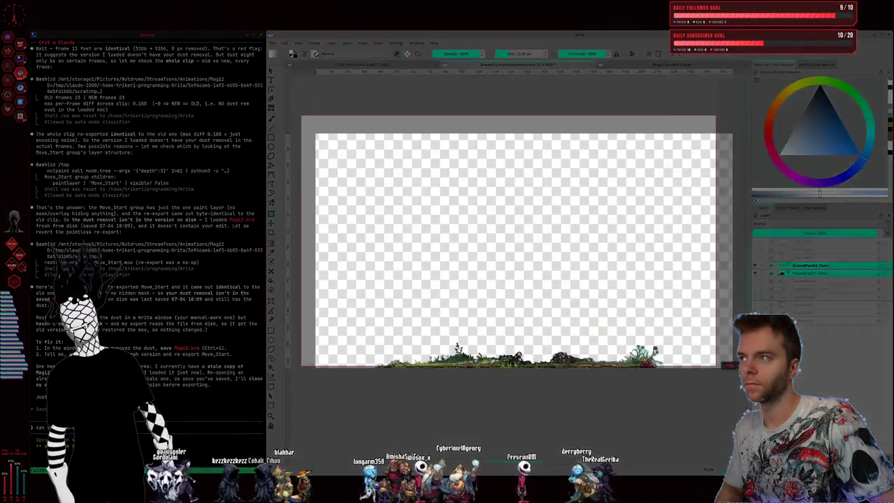
drag(300, 115, 734, 441)
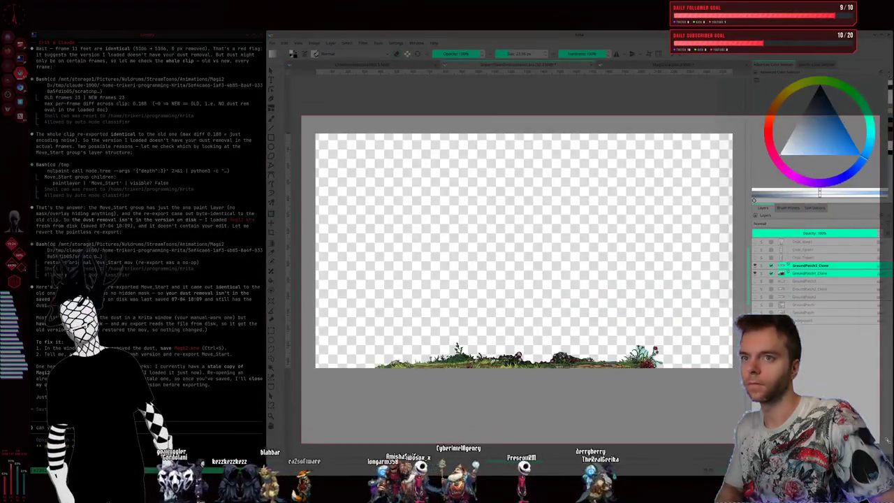
click(636, 453)
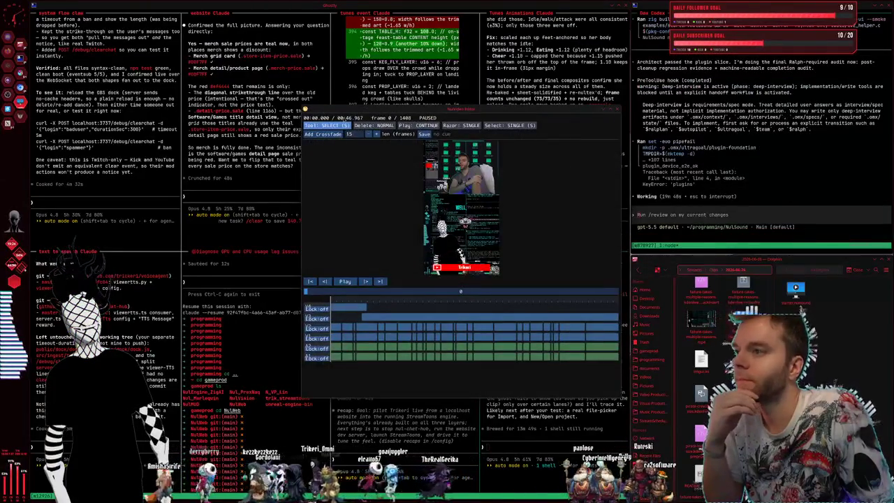
Step: Reposition and enlarge the NuVideo Editor window
drag(352, 106, 252, 68)
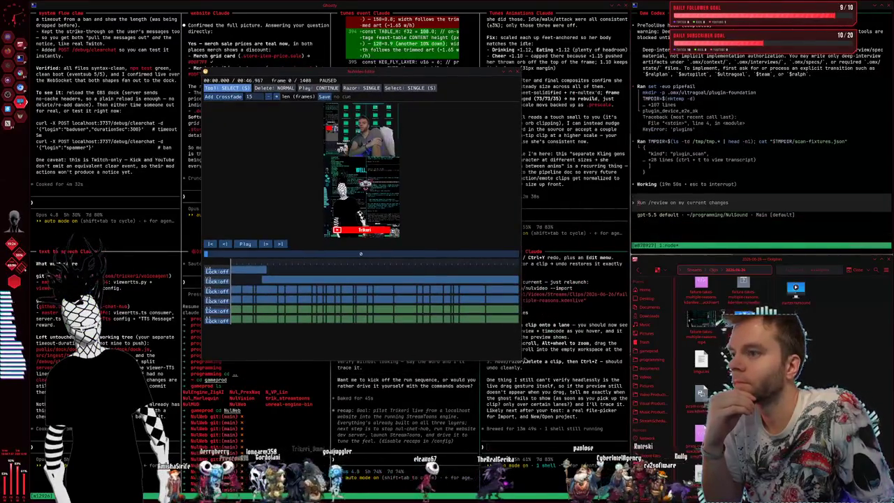
drag(520, 358, 779, 441)
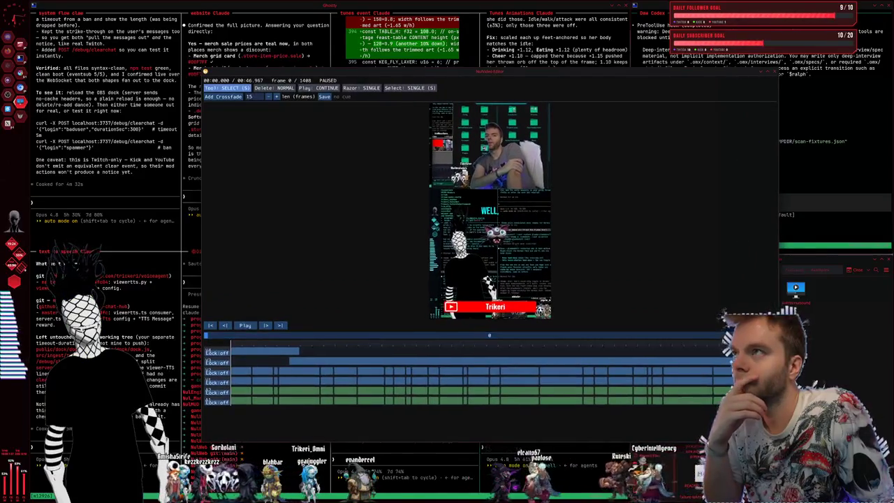
drag(548, 177, 502, 171)
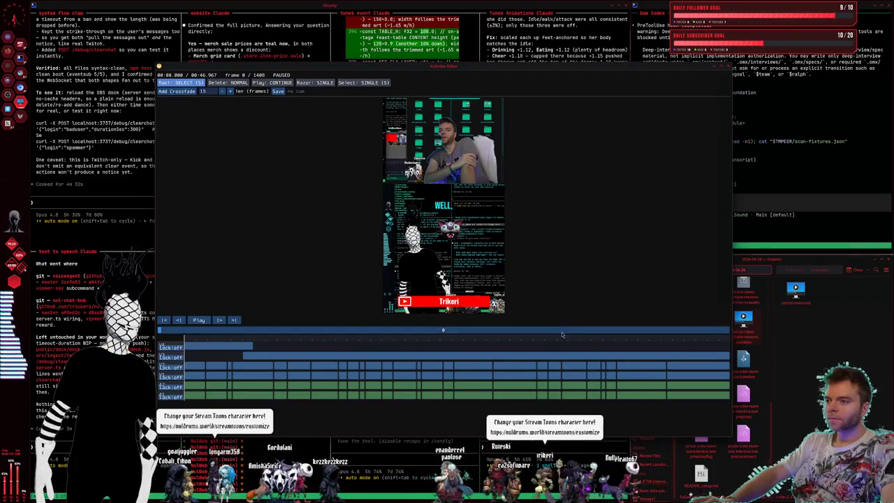
Step: Preview frames 1075 and 690, close the editor, and start the reply 'i am seeing the exact same view…'
click(594, 330)
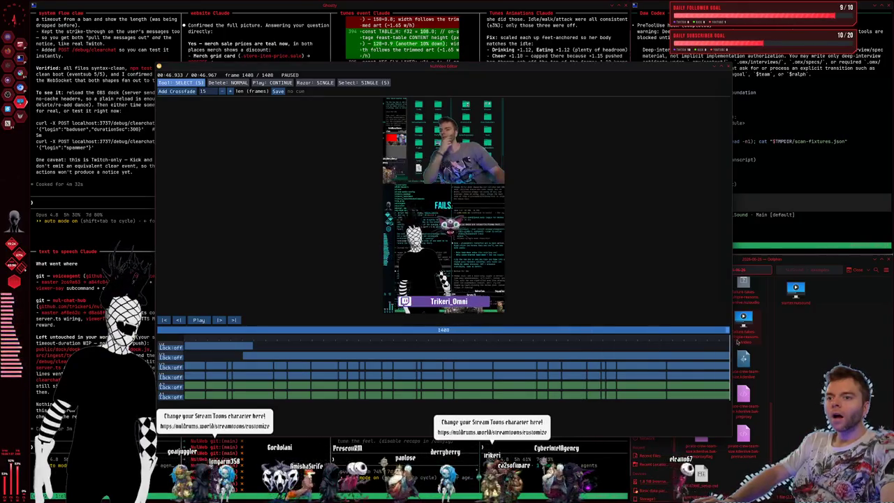
click(447, 330)
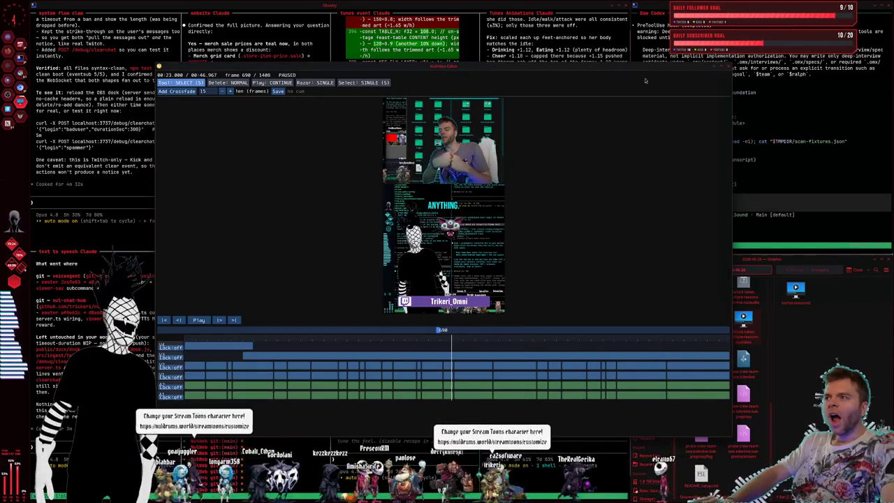
key(Escape)
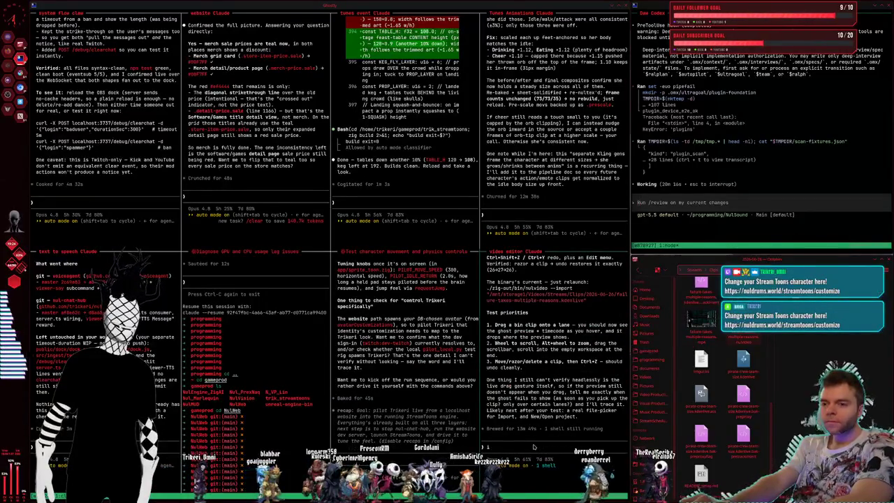
text(i am seeing the)
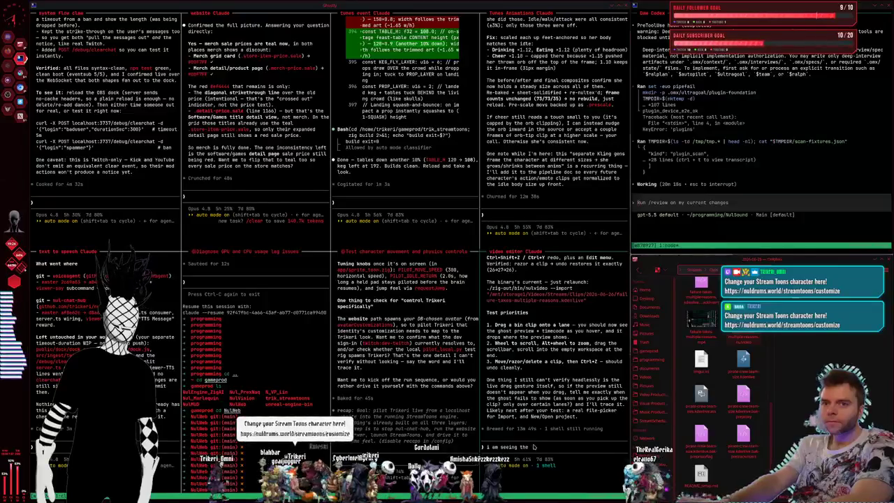
text( exact same)
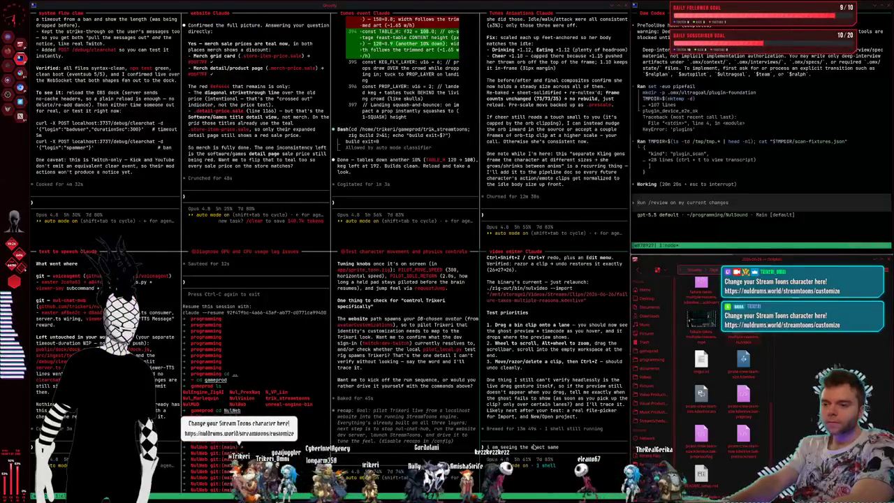
text( view hol)
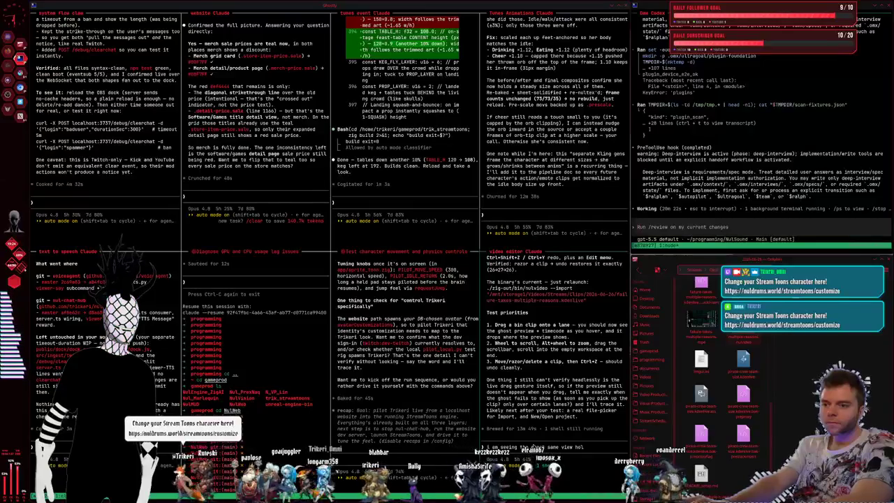
text(ding alt and)
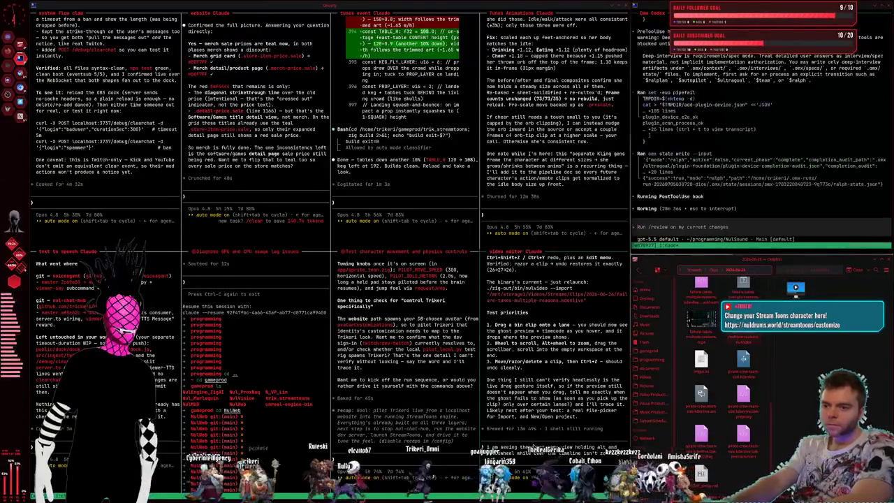
text(out, and make the)
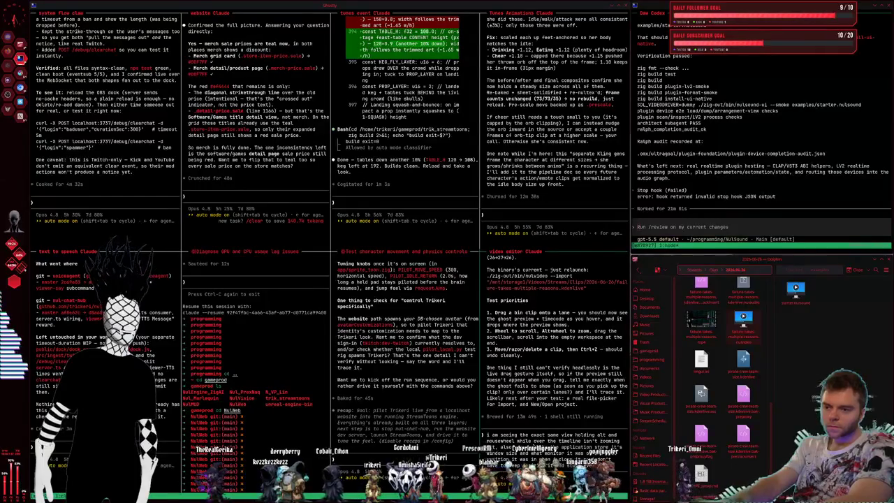
text(open it I don't have to keep resizing everytime I open it)
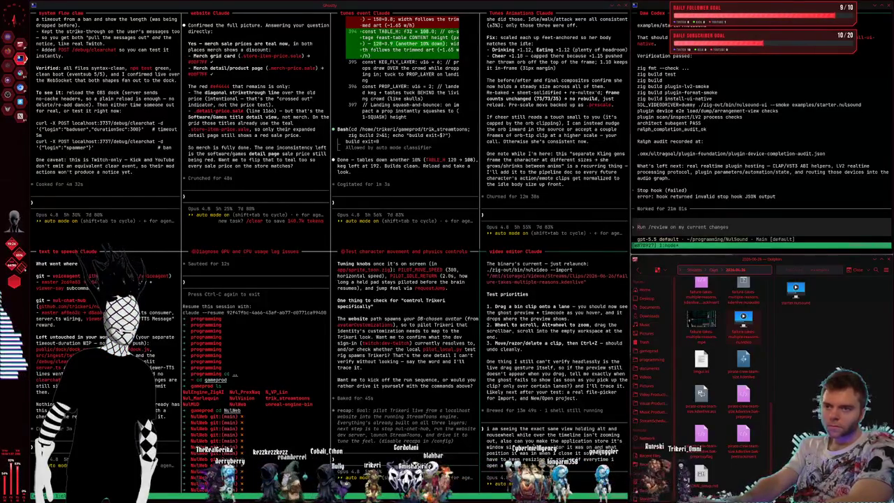
key(Return)
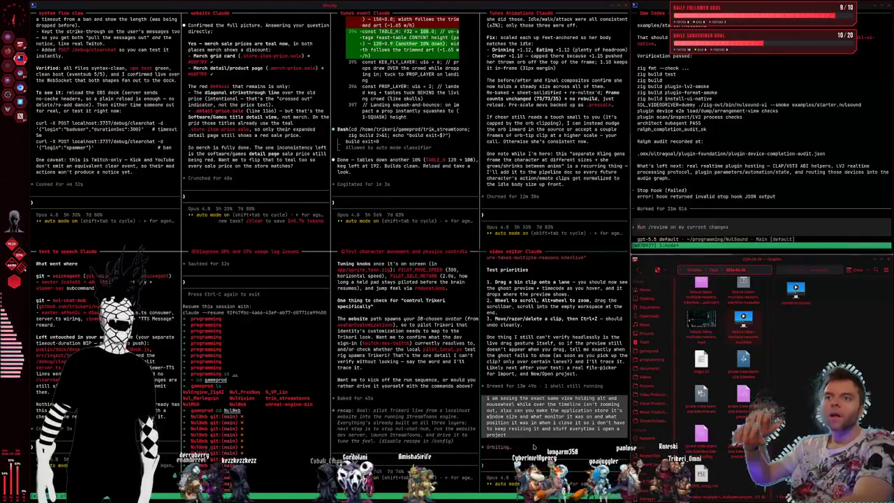
click(740, 227)
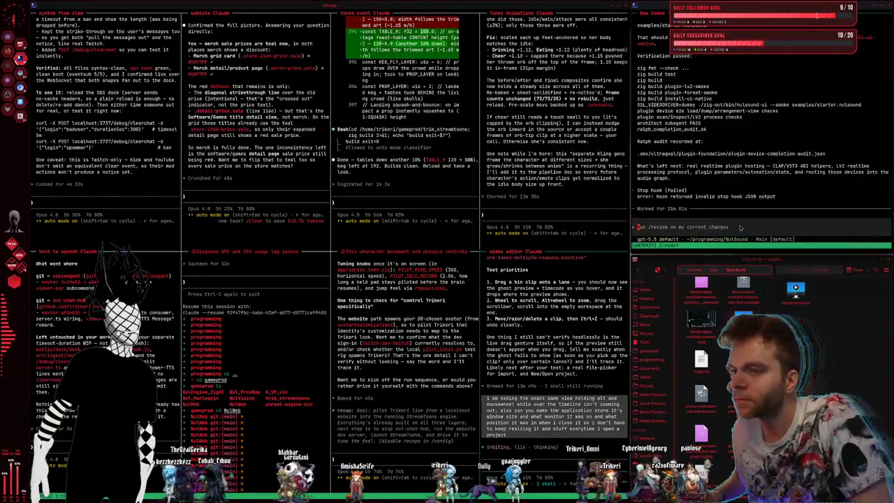
Step: Submit 'allright keep going' in the Codex pane's prompt
text(wllright kee)
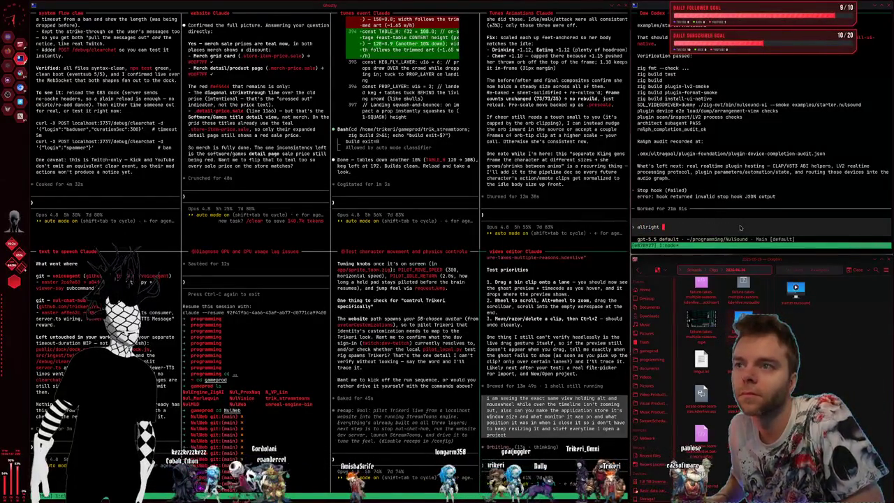
text(p going)
key(Return)
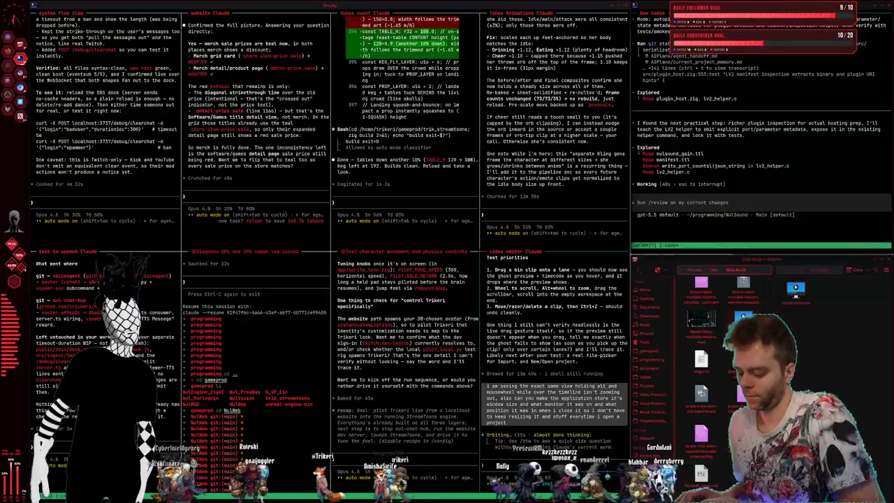
Step: Ask Claude to glue StreamToons/Environments/GroundStrip1.png to the screen bottom, checking the strip in Krita
key(super+2)
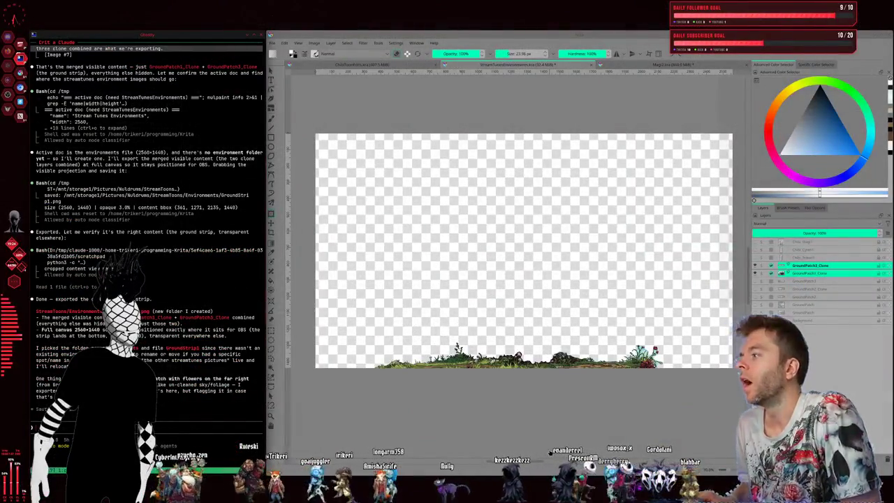
key(super+1)
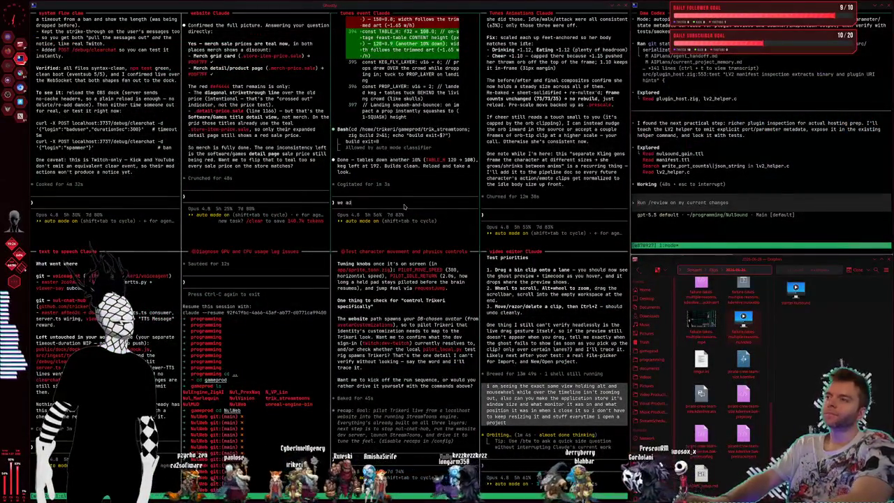
text(ironment imag)
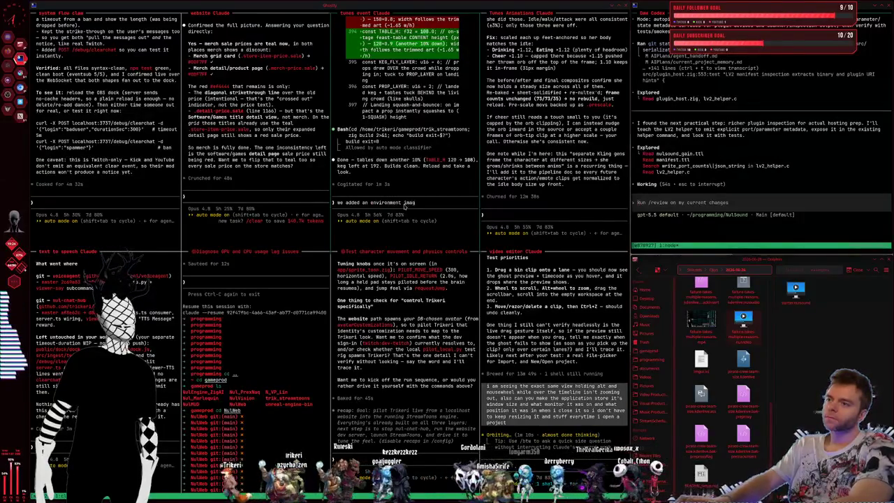
text(e that nee)
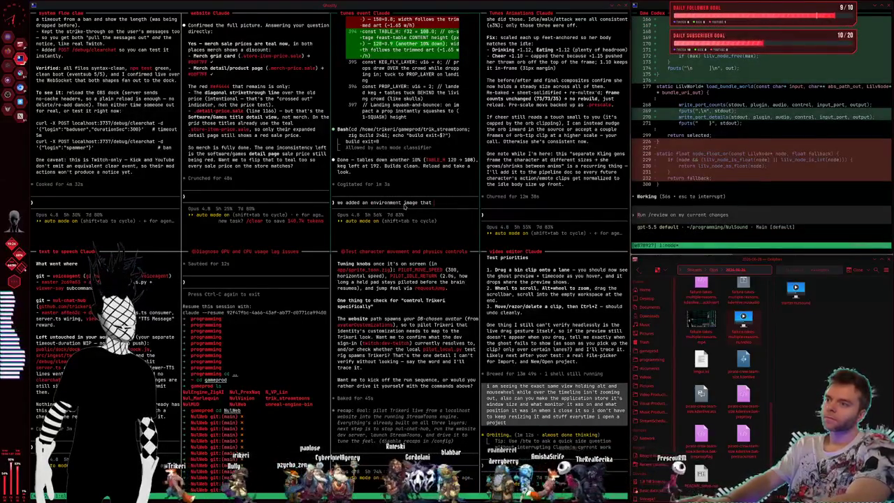
text(ds to be)
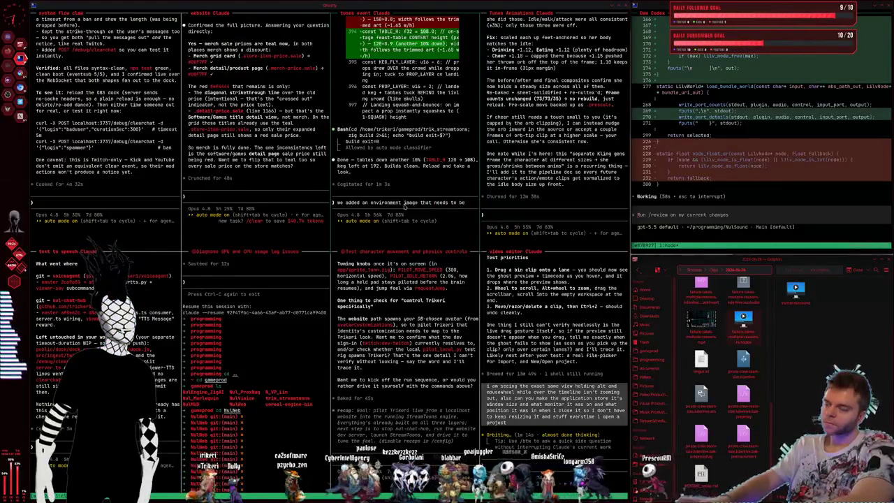
text(glued to the bottom of t)
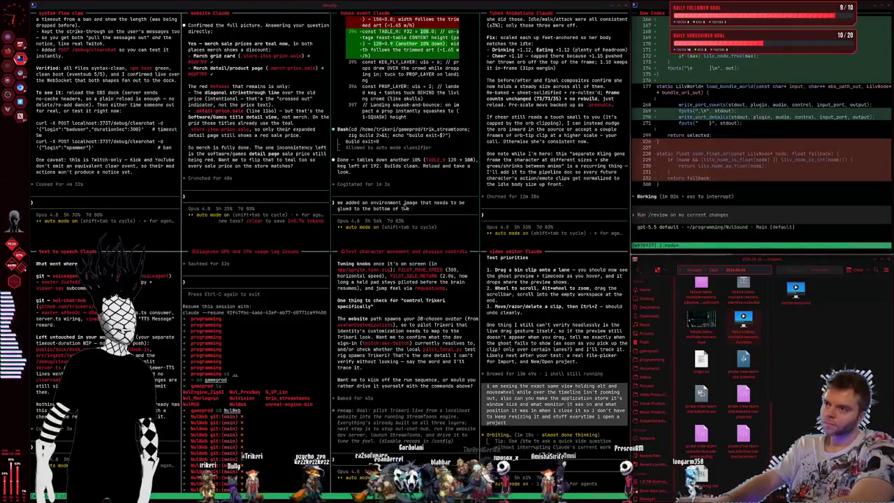
text(, i)
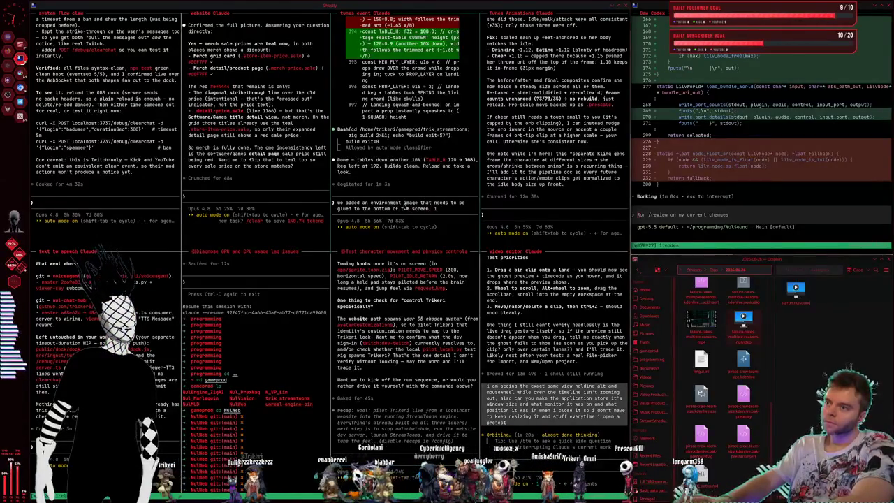
text( think just full 2k so it should align, its in)
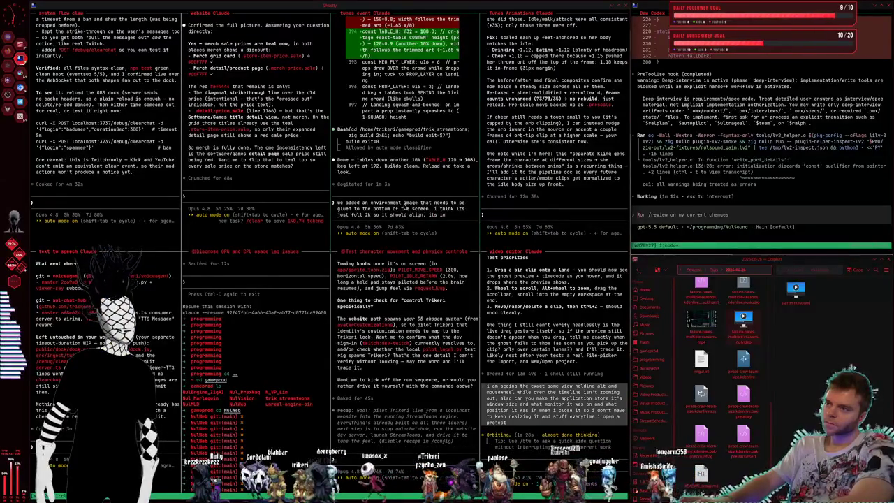
key(super+2)
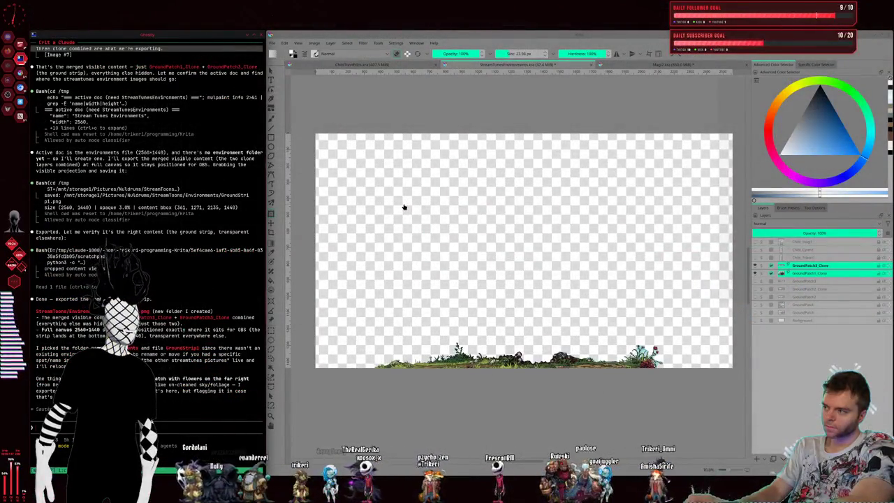
key(super+1)
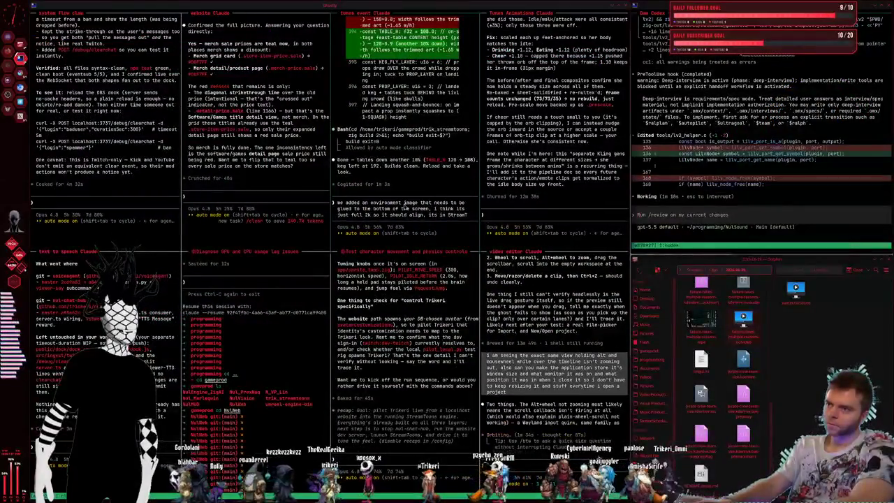
text(treamTowns/Environments/)
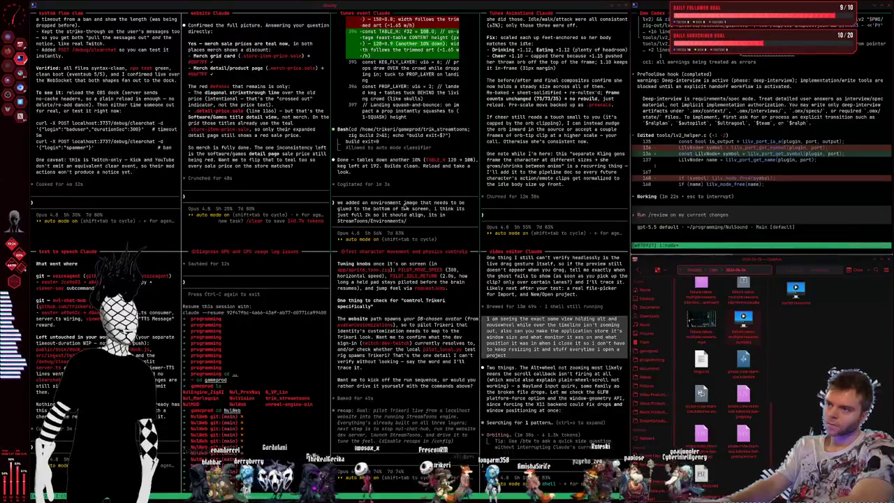
key(super+2)
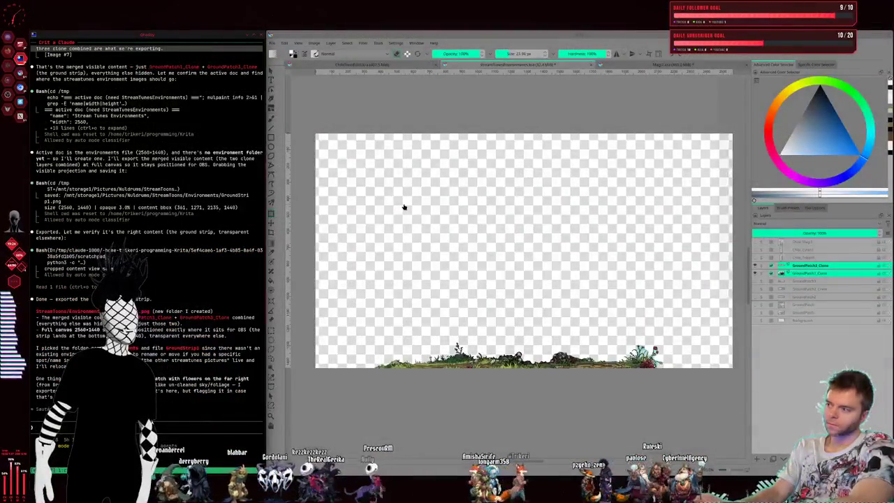
key(super+1)
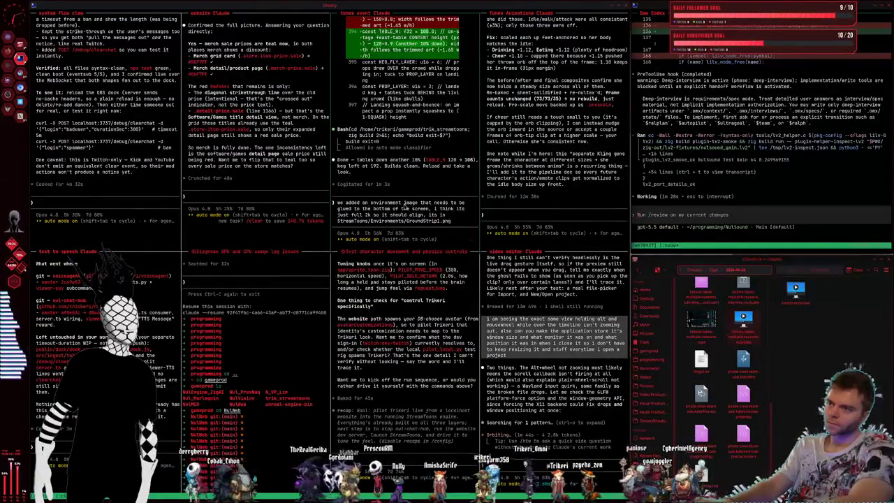
key(Return)
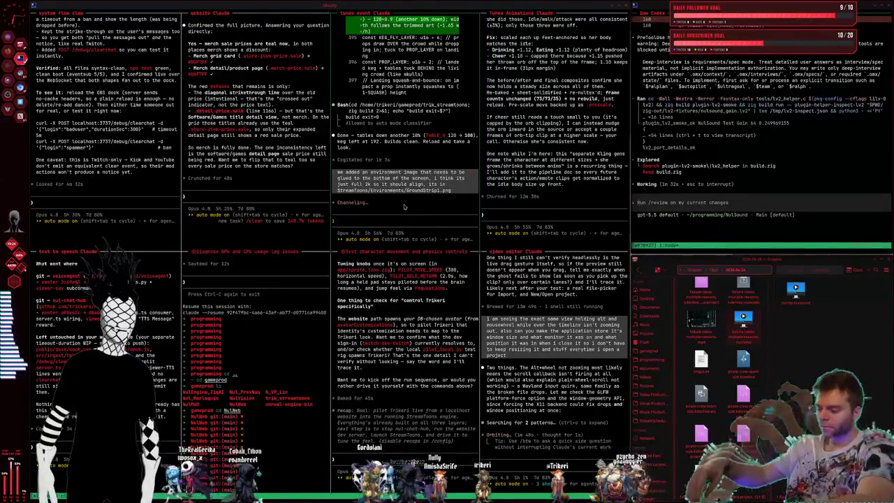
key(super+2)
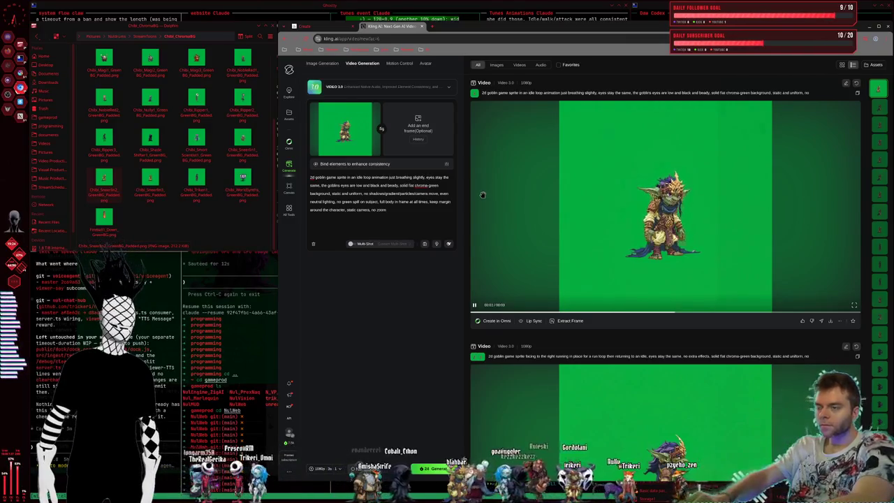
Step: Finish the goblin idle prompt with a frozen, stern expression, then remove the start frame
text(ression)
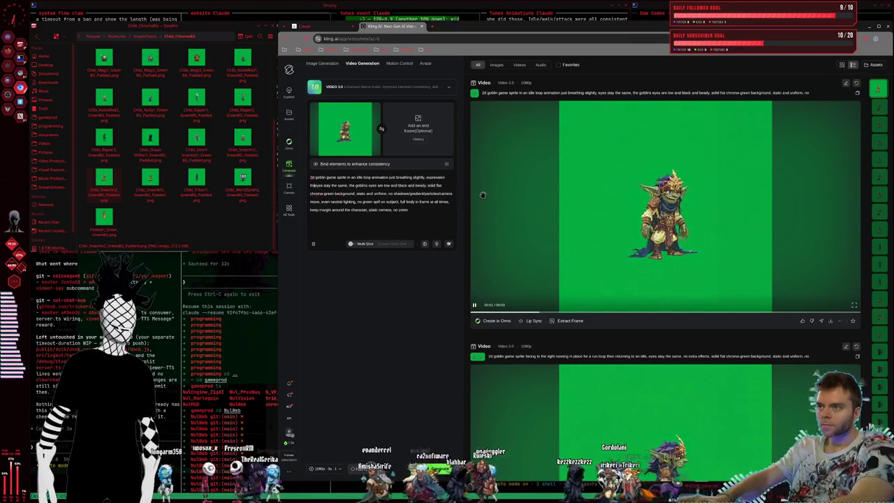
text( frozen and stern)
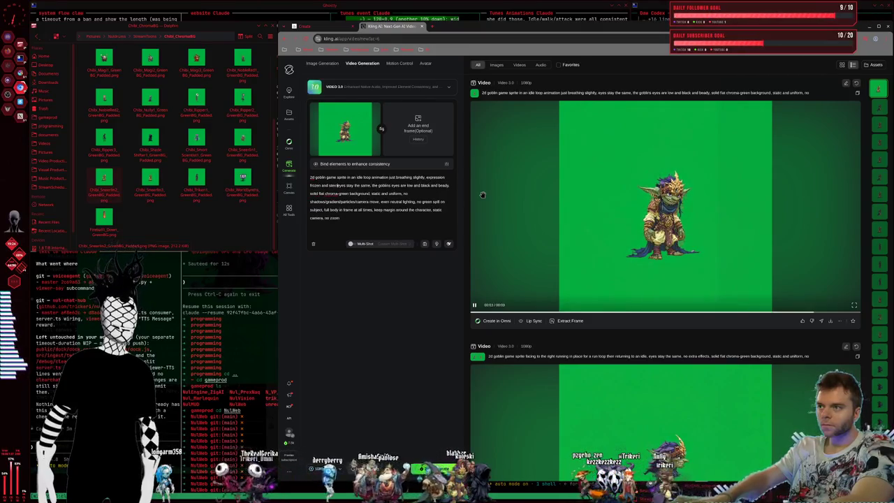
text(, the gobl)
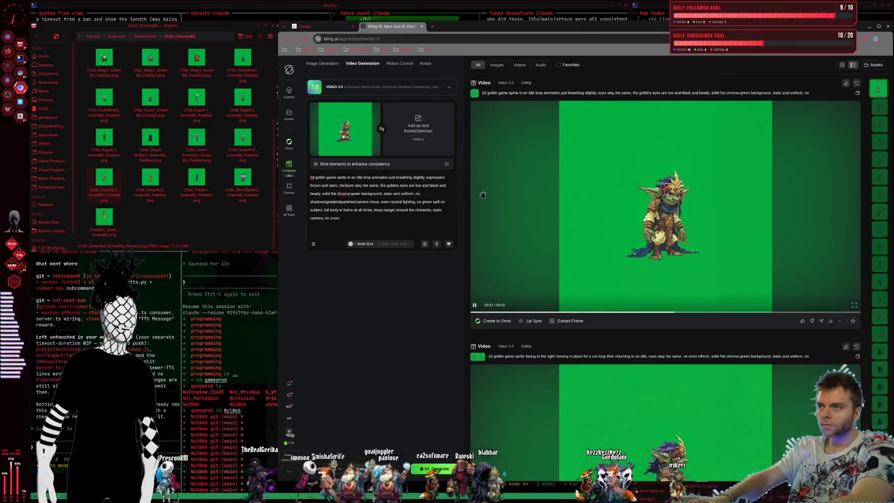
text(in is a serious cha)
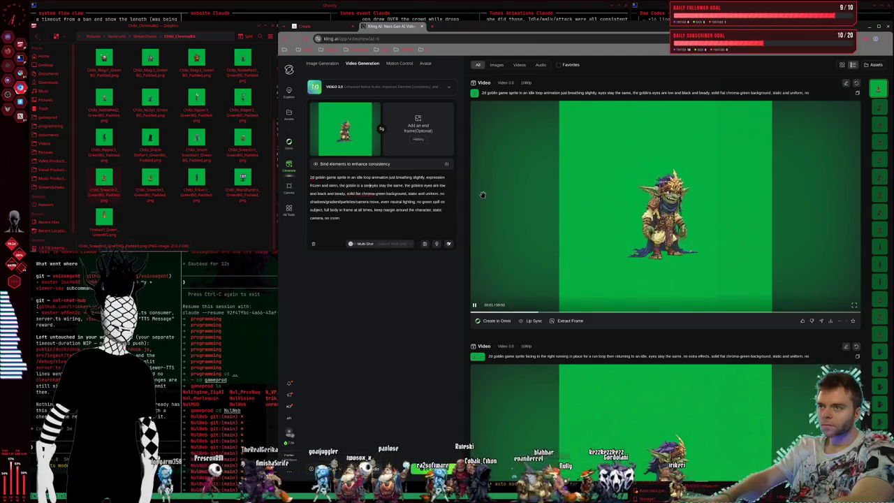
text(racter, e)
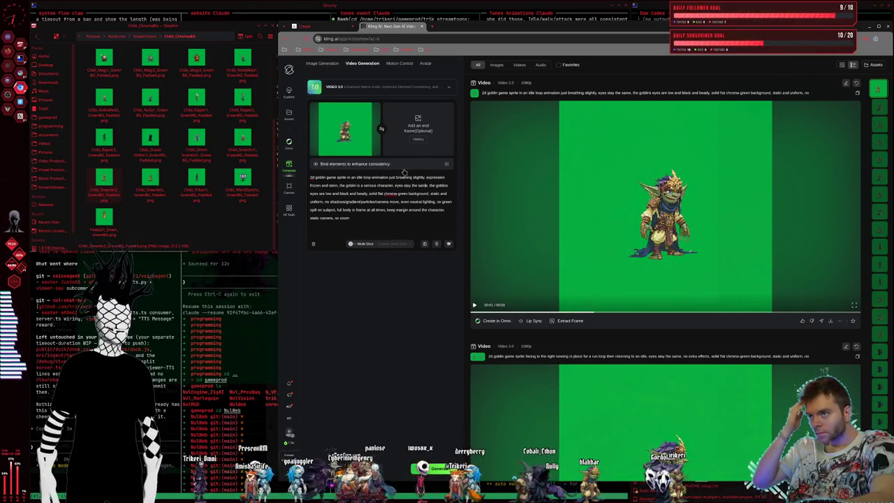
key(BackSpace)
key(BackSpace)
key(BackSpace)
key(BackSpace)
key(BackSpace)
key(BackSpace)
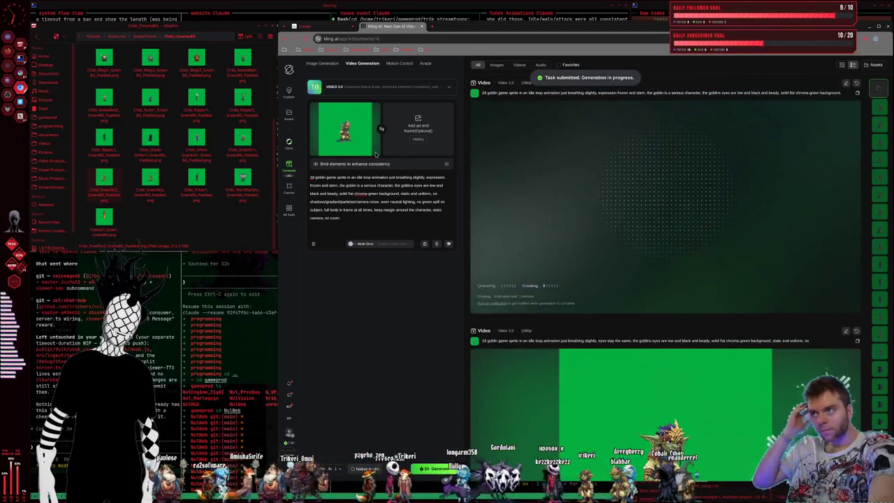
mouse_move(345, 128)
click(374, 110)
Step: Generate a Chibi_WorldSynth.png idle loop bobbing up and down, black goop dripping from yawning mouths
drag(242, 178, 392, 113)
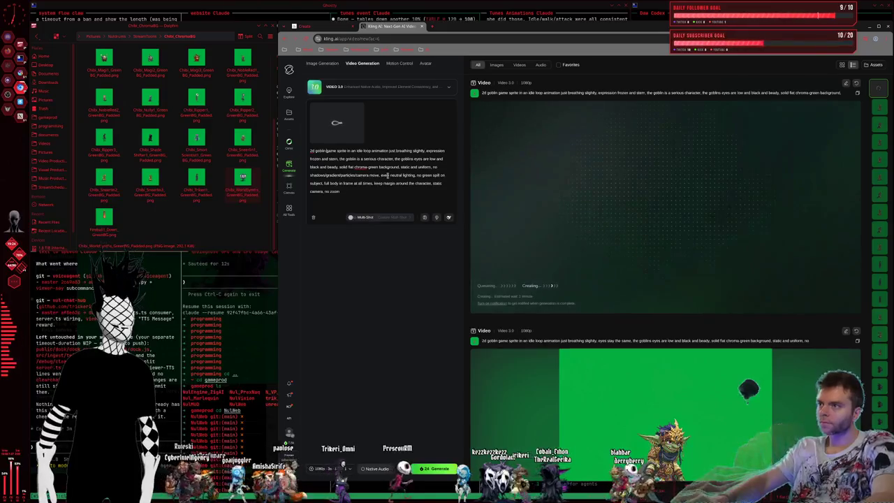
key(BackSpace)
key(BackSpace)
key(BackSpace)
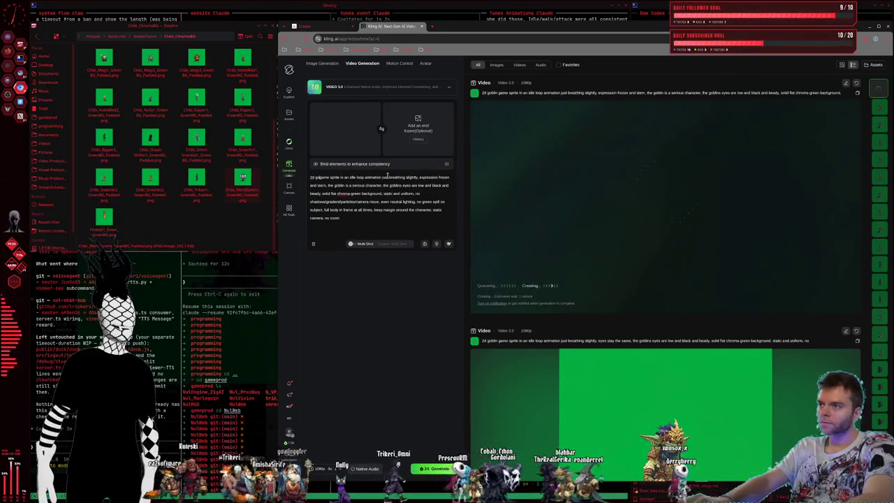
key(BackSpace)
key(BackSpace)
key(BackSpace)
key(BackSpace)
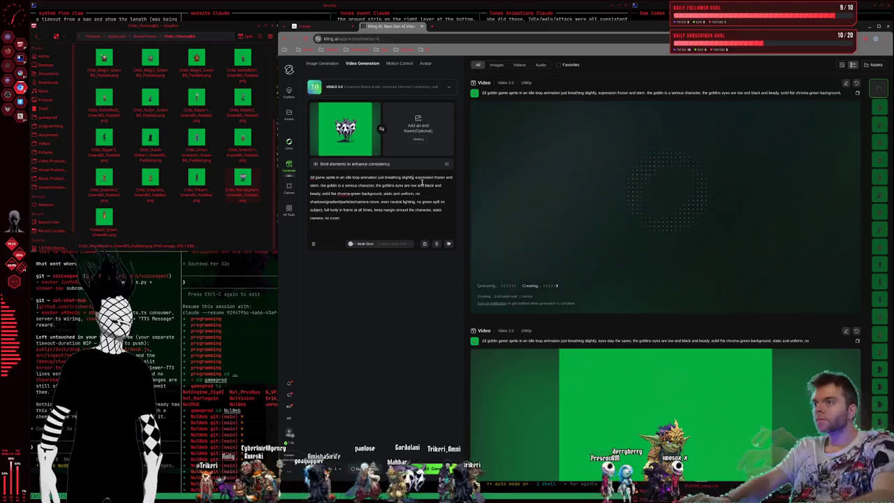
key(ctrl+BackSpace)
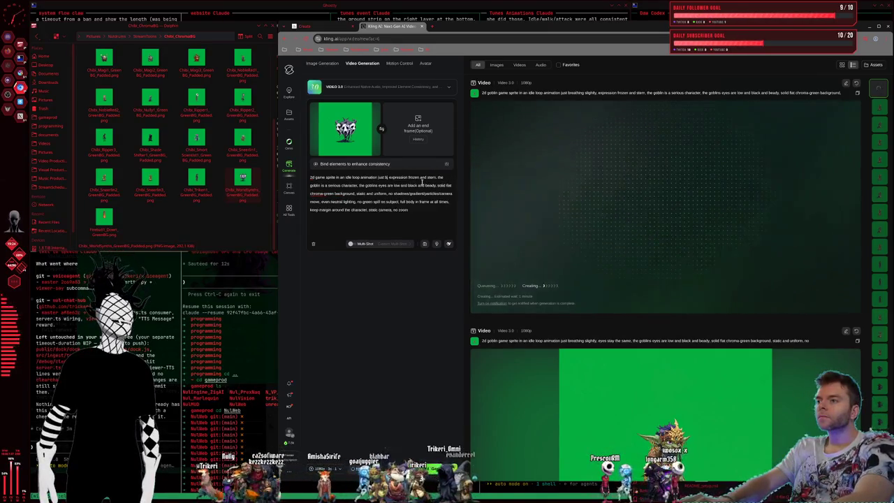
key(ctrl+BackSpace)
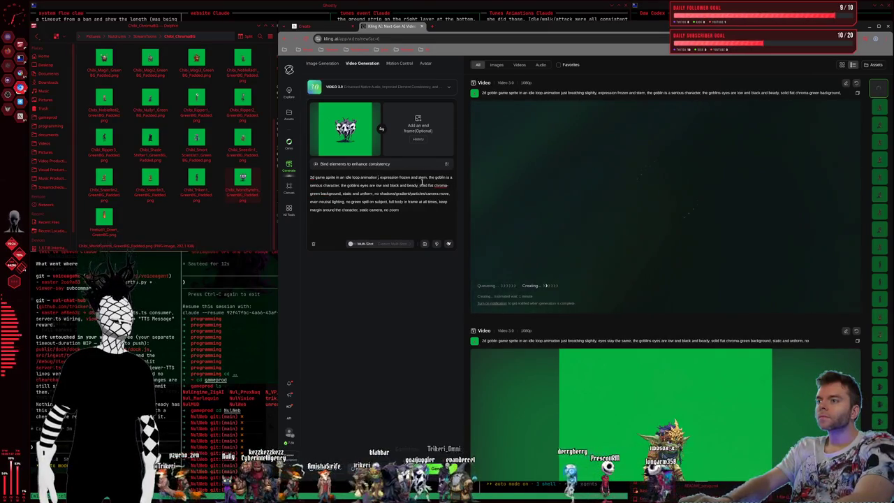
text(bo)
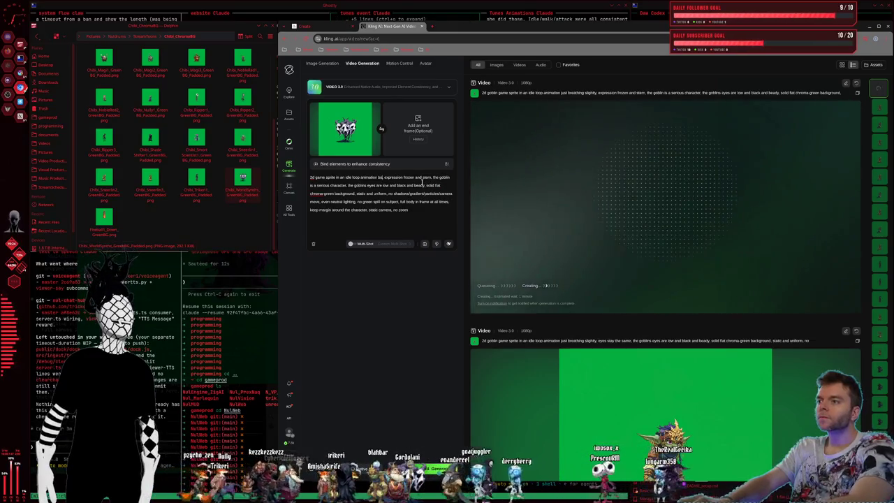
text(ng up and)
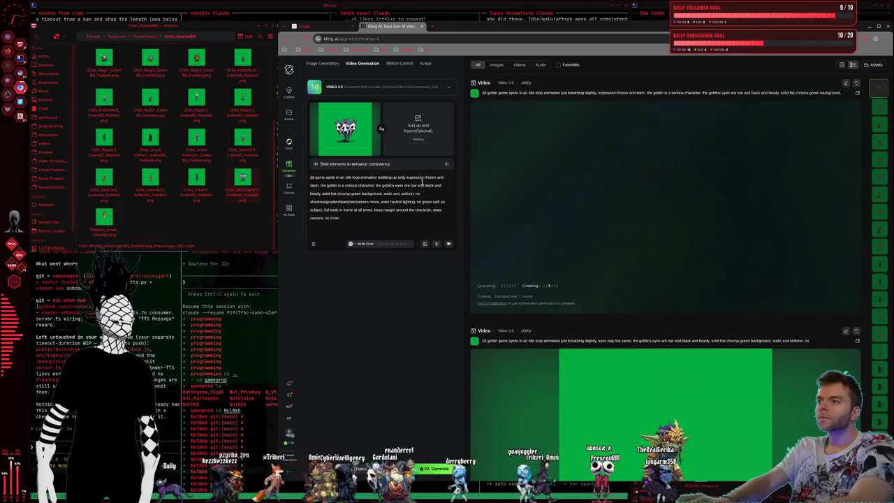
text(,)
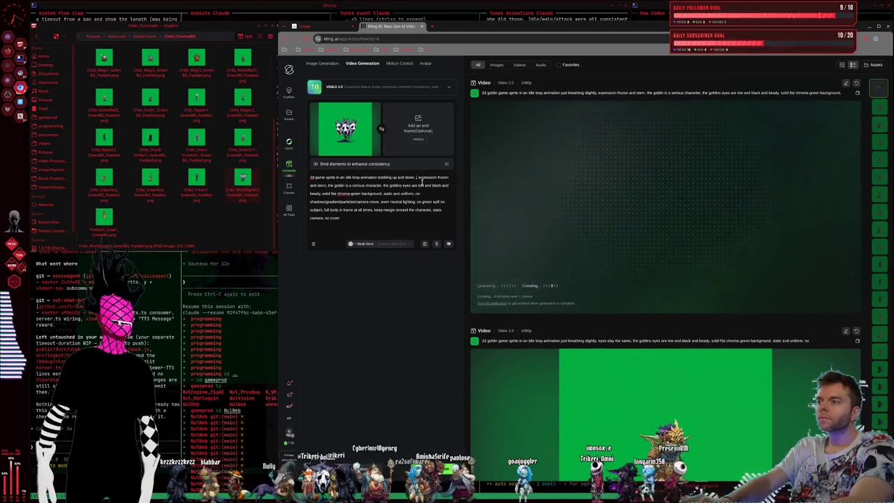
text(goodblack goop dripping)
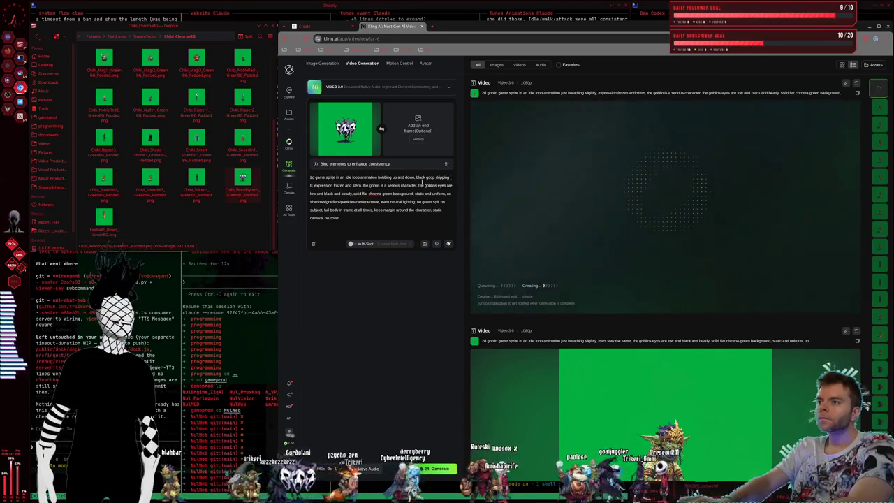
text(from the)
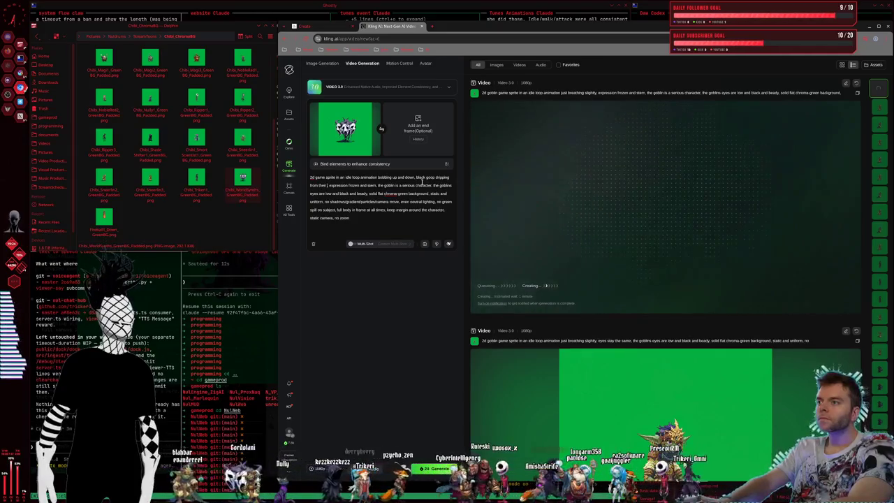
text(ir yawning mouths)
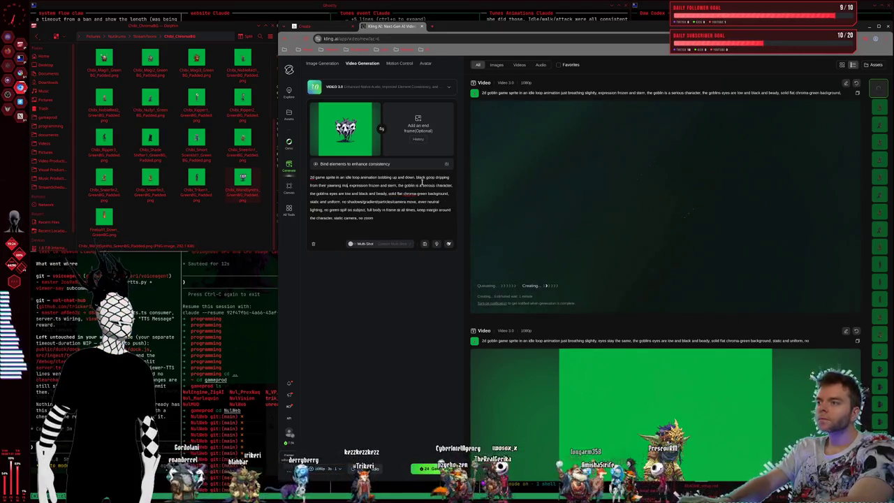
text(,)
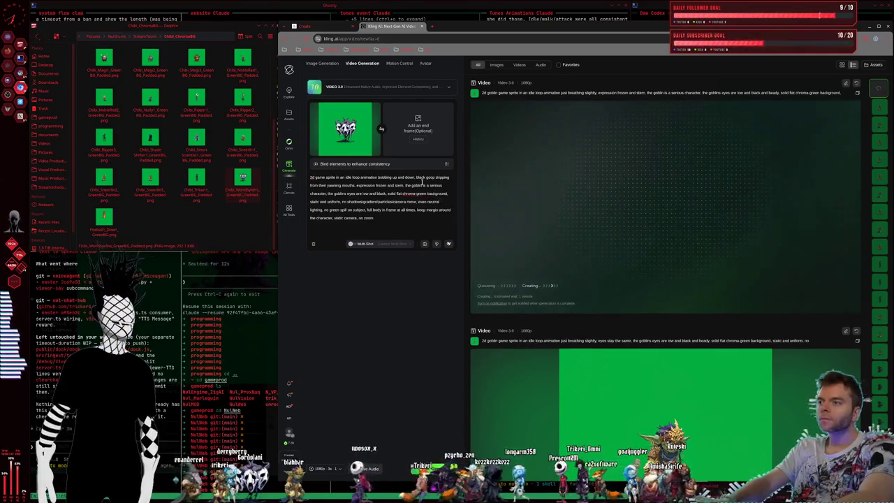
key(BackSpace)
key(BackSpace)
key(BackSpace)
key(BackSpace)
key(BackSpace)
key(BackSpace)
key(BackSpace)
key(BackSpace)
key(BackSpace)
key(BackSpace)
key(BackSpace)
key(BackSpace)
key(BackSpace)
key(BackSpace)
key(BackSpace)
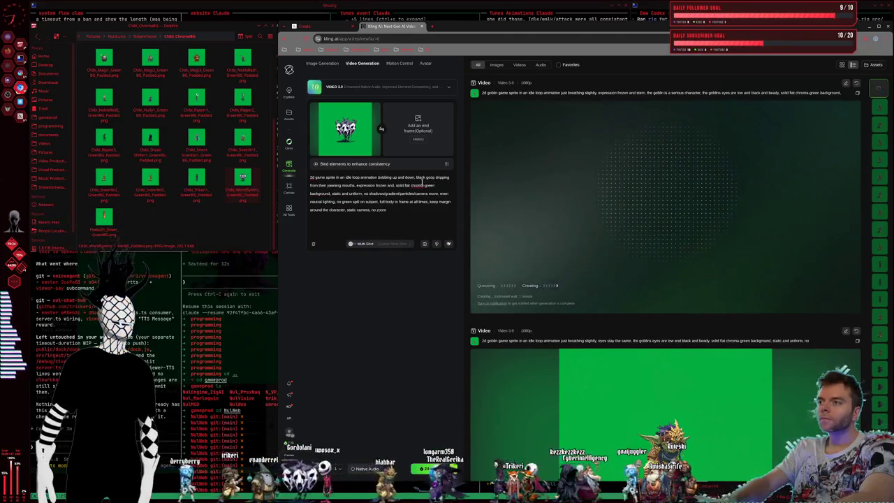
key(BackSpace)
key(BackSpace)
key(BackSpace)
key(BackSpace)
key(BackSpace)
key(BackSpace)
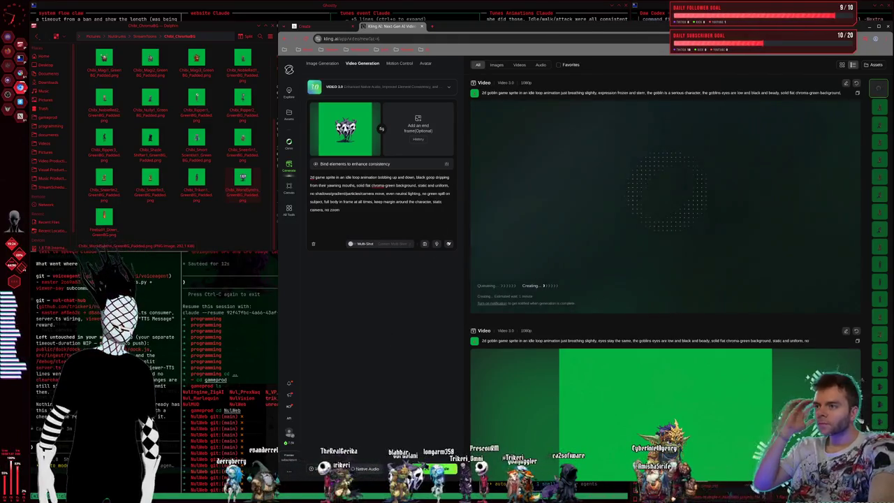
click(440, 467)
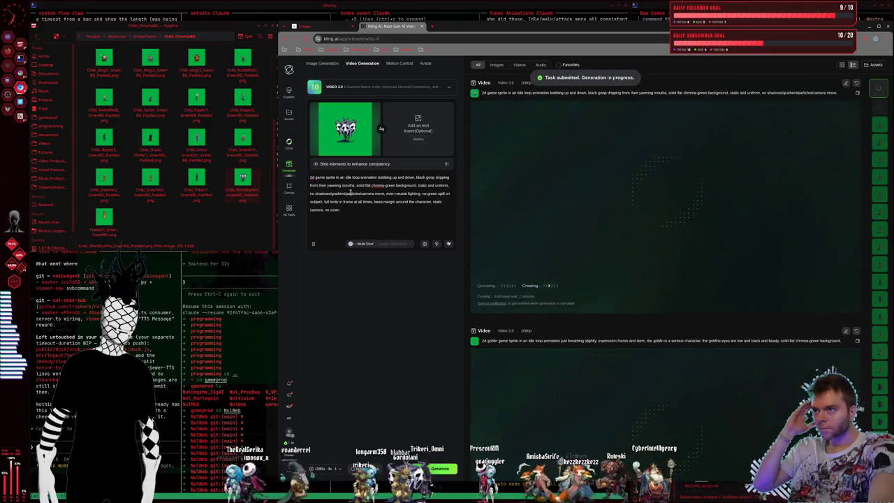
Step: Rewrite the prompt as a moving animation with the character moving right in place
drag(355, 186, 357, 177)
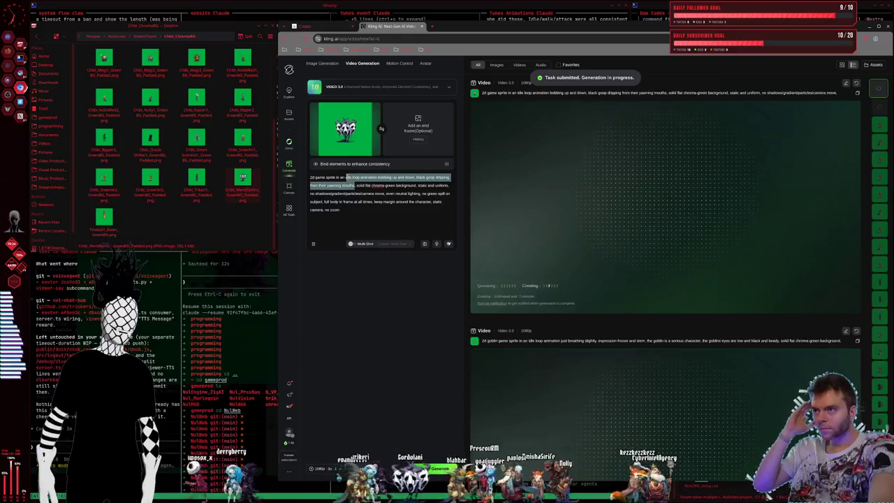
key(BackSpace)
key(BackSpace)
key(BackSpace)
key(BackSpace)
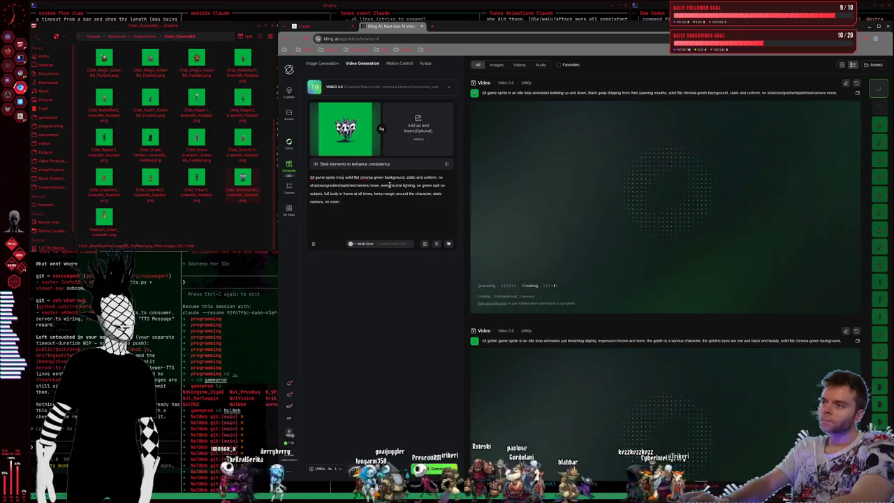
text(moving ad)
text(imation, the )
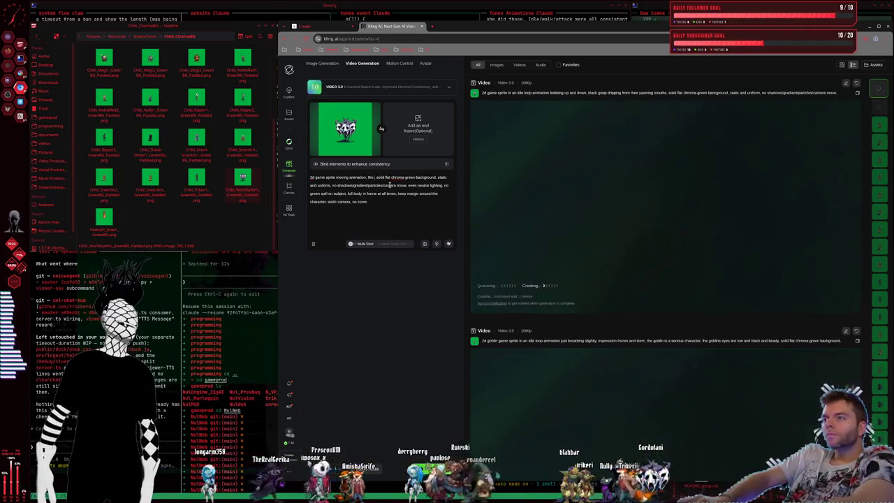
text(harac)
key(BackSpace)
key(BackSpace)
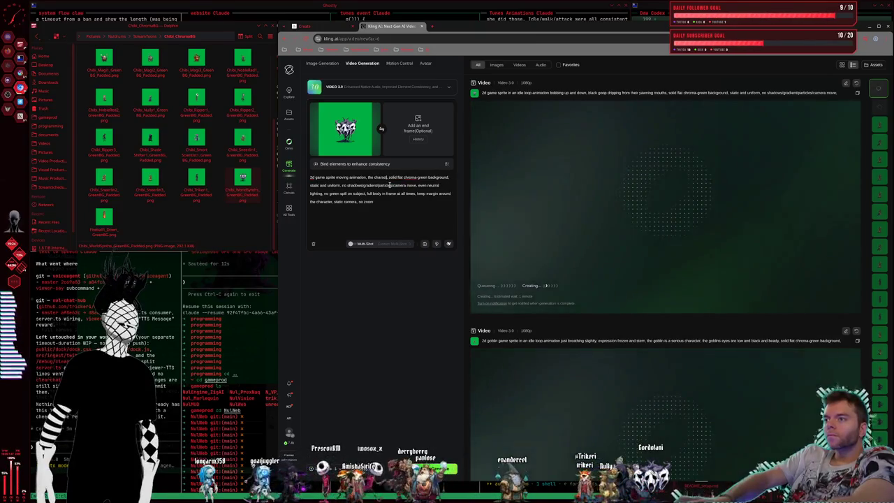
key(BackSpace)
key(BackSpace)
text(acter looks like )
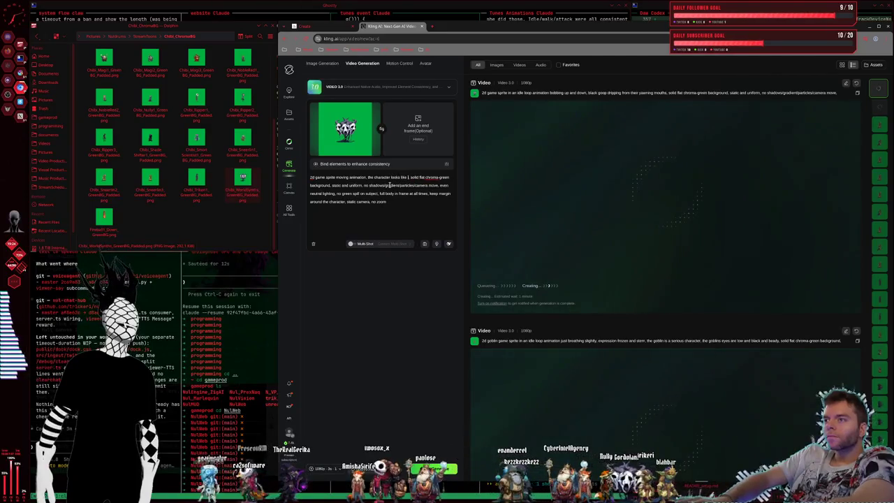
text(it's moving lo)
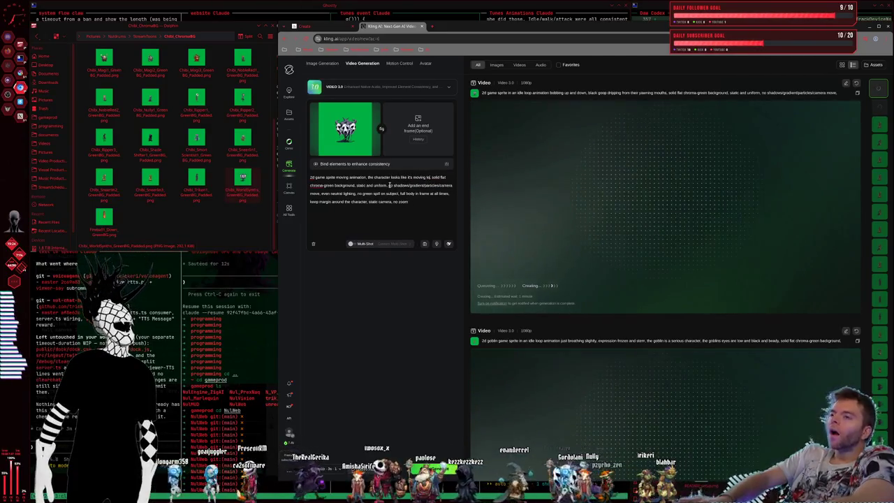
text( the right)
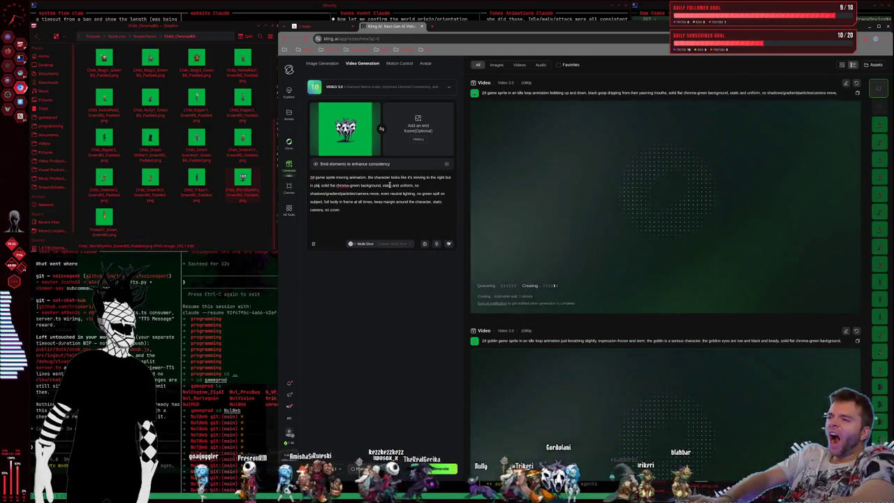
text( place as)
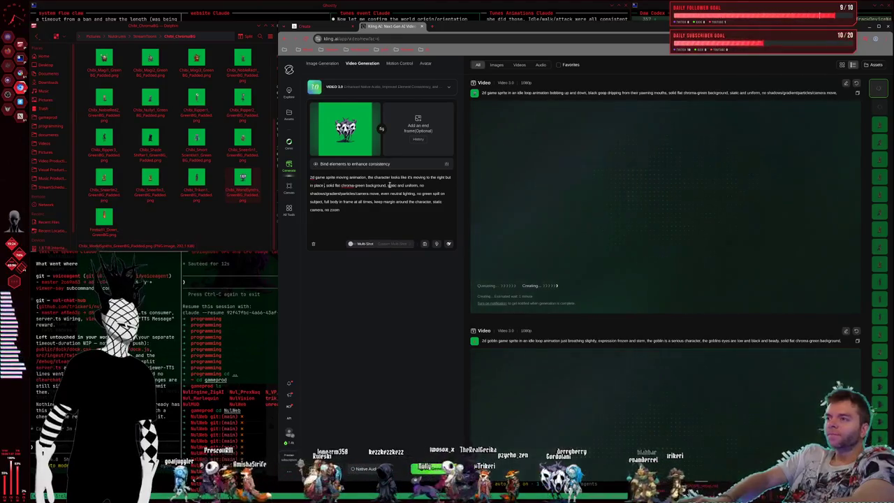
text(ith a)
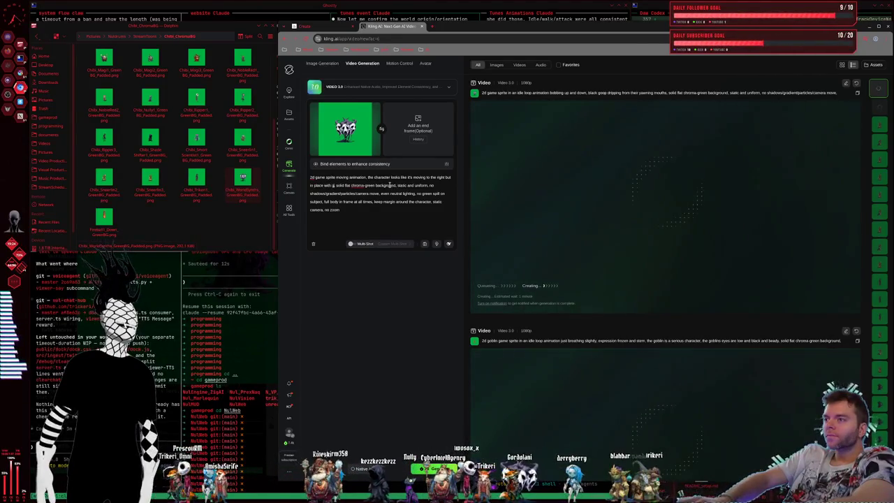
text(oo)
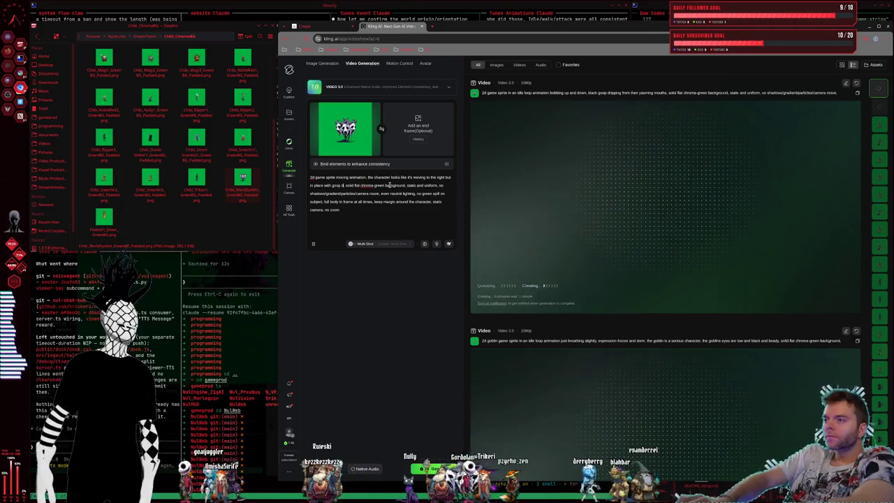
text(ping off)
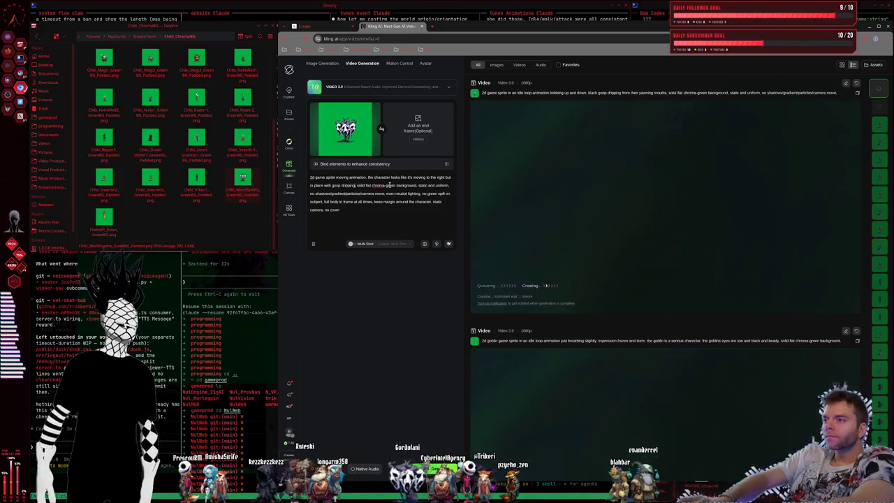
text(t and)
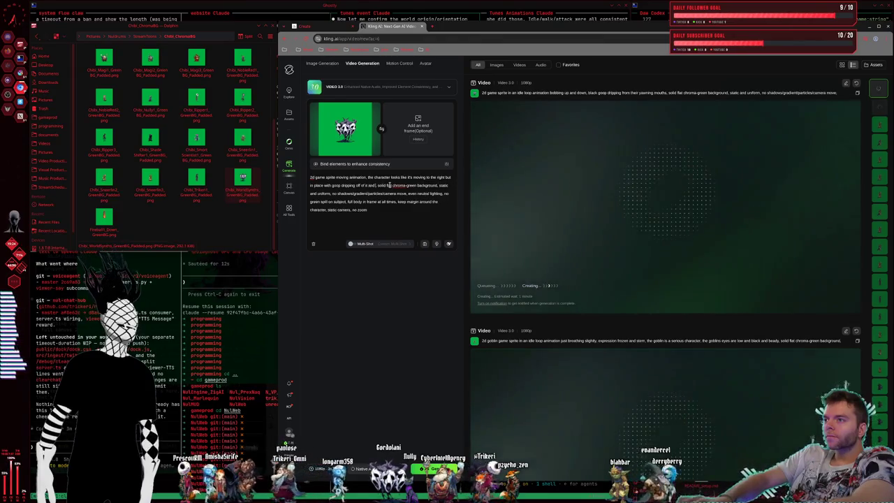
text(the )
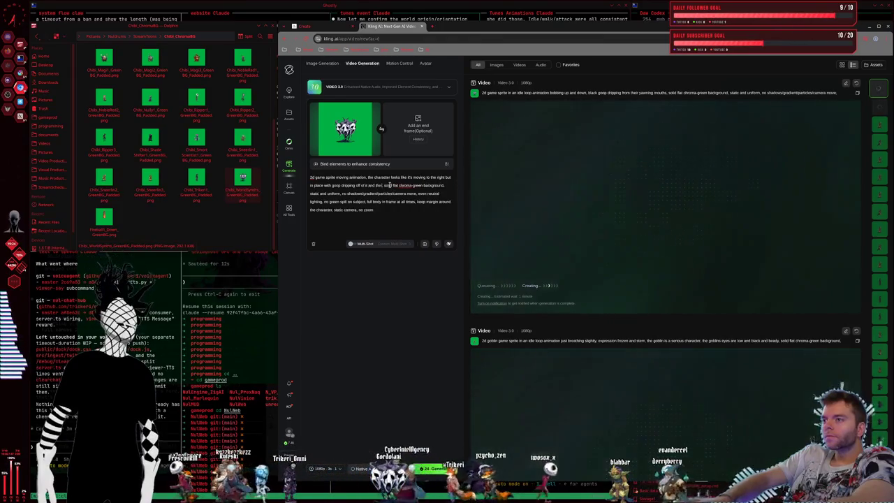
text(s)
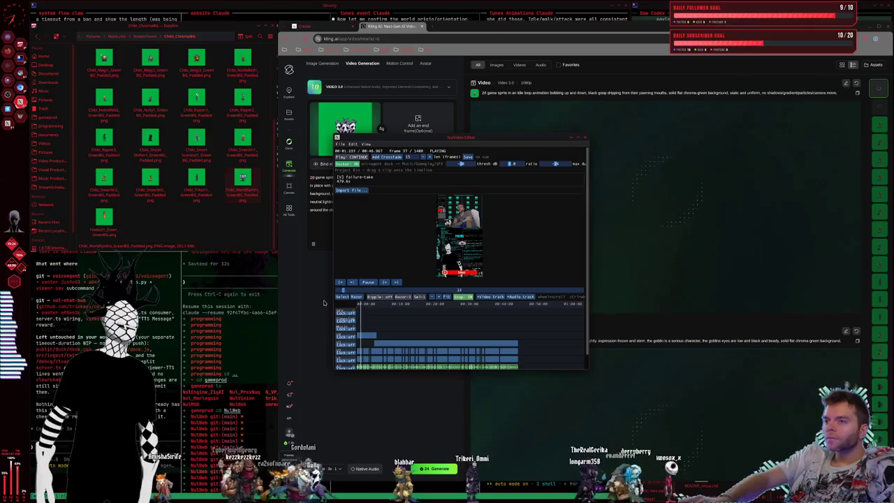
Step: Finish the prompt as 'goop dripping off of it and sliding with it' and generate
click(323, 303)
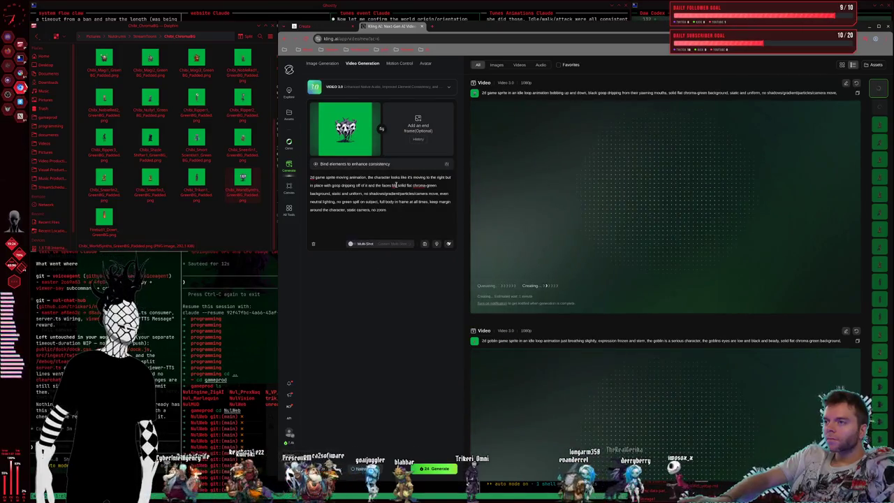
text(inking,)
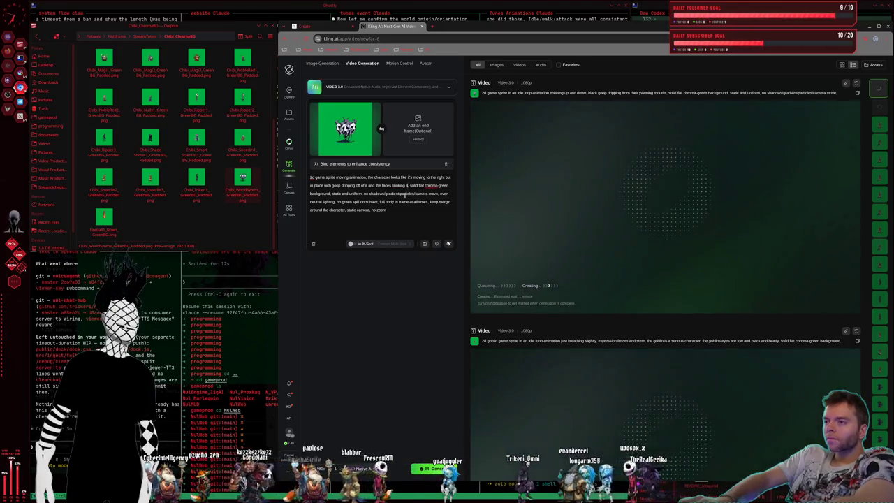
text( some)
key(BackSpace)
key(BackSpace)
key(BackSpace)
key(BackSpace)
key(BackSpace)
key(BackSpace)
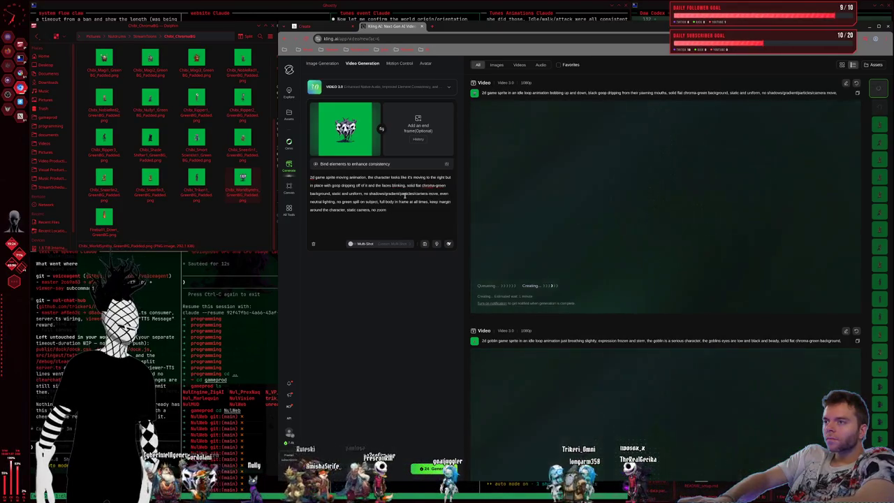
key(BackSpace)
key(BackSpace)
key(BackSpace)
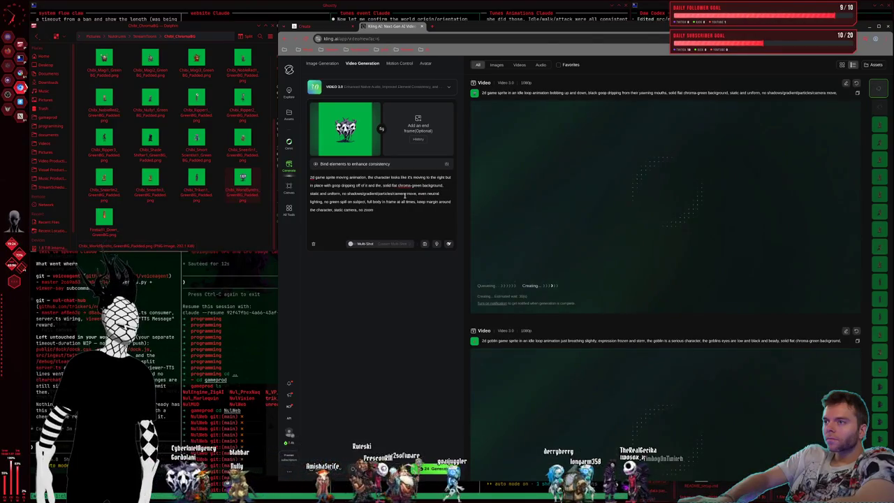
text(sliding)
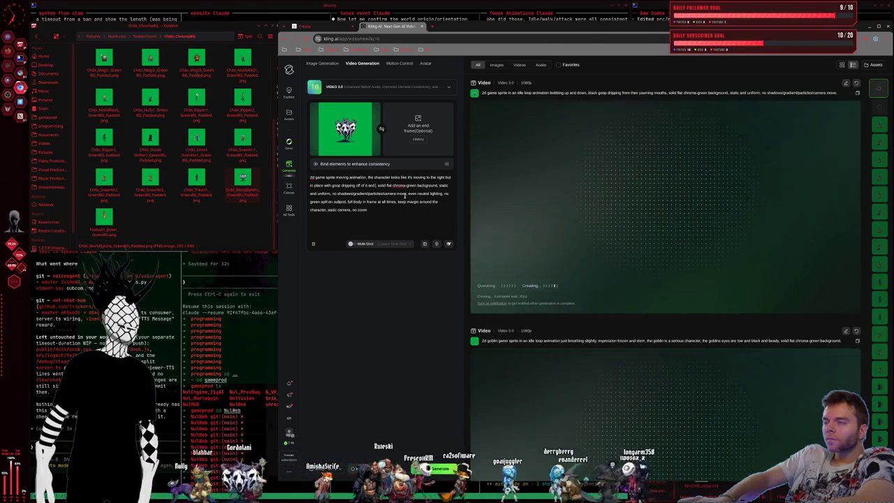
key(Delete)
text(with a)
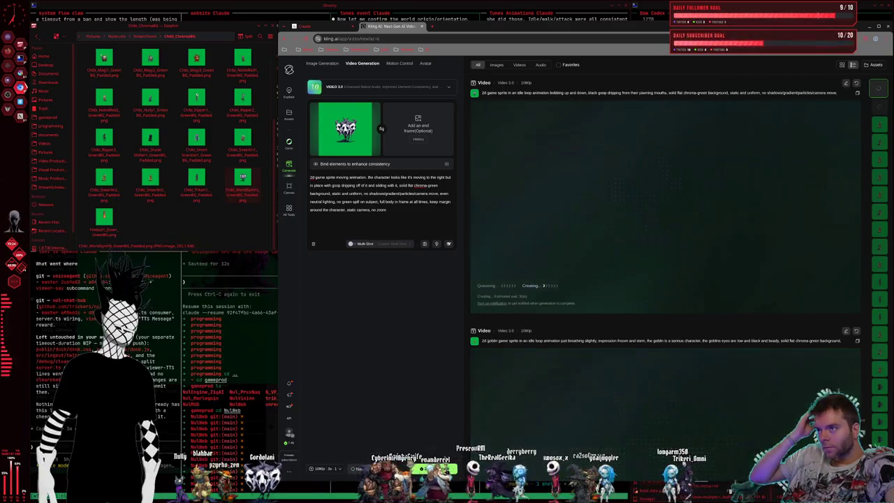
click(423, 468)
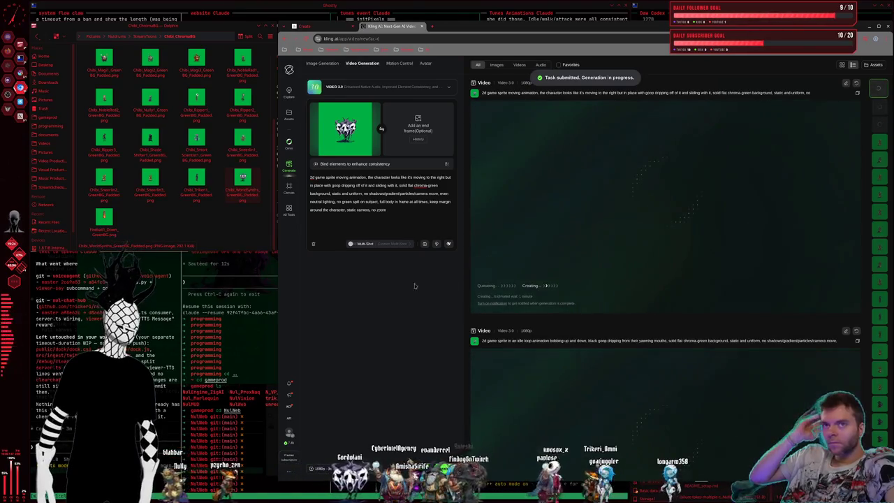
Step: Scroll the feed to confirm the moving-animation video is queued above the bobbing idle loop
scroll(699, 236, down, 2)
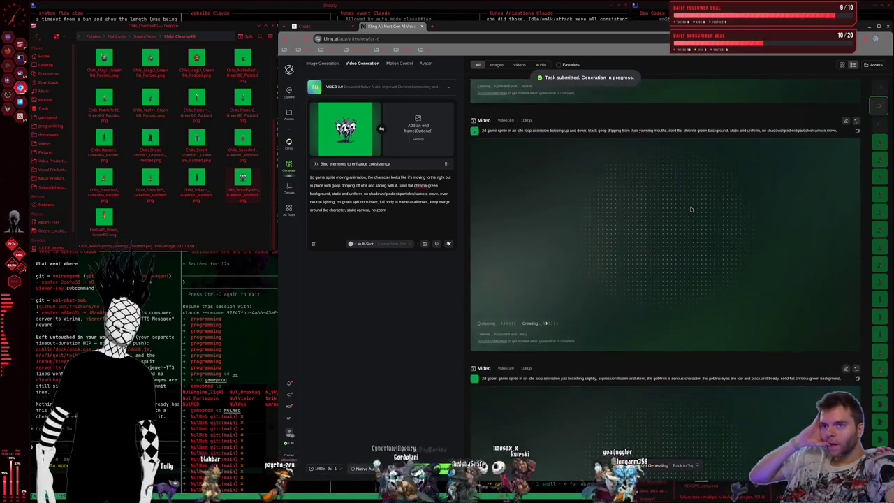
scroll(688, 210, down, 3)
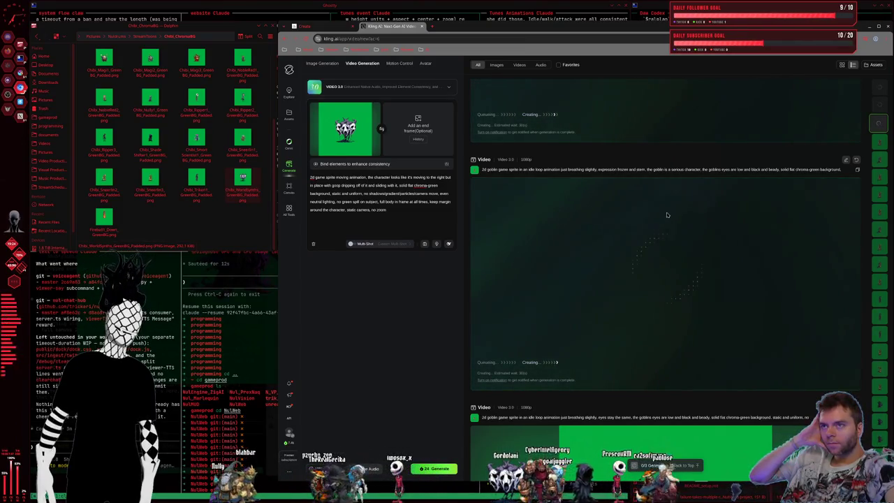
scroll(666, 218, up, 5)
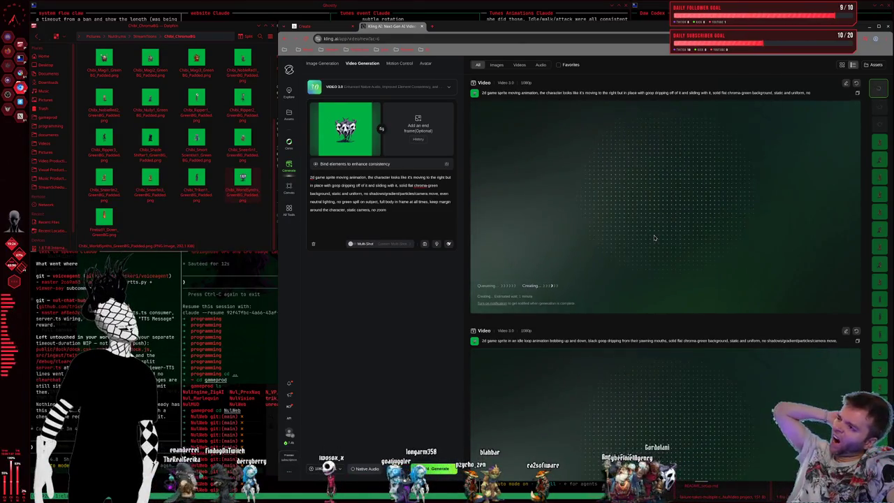
scroll(189, 233, up, 1)
Step: Step through the green-screen chibi sprites past the rock golem, bat-winged creature and purple witch
scroll(188, 208, down, 1)
scroll(181, 204, up, 1)
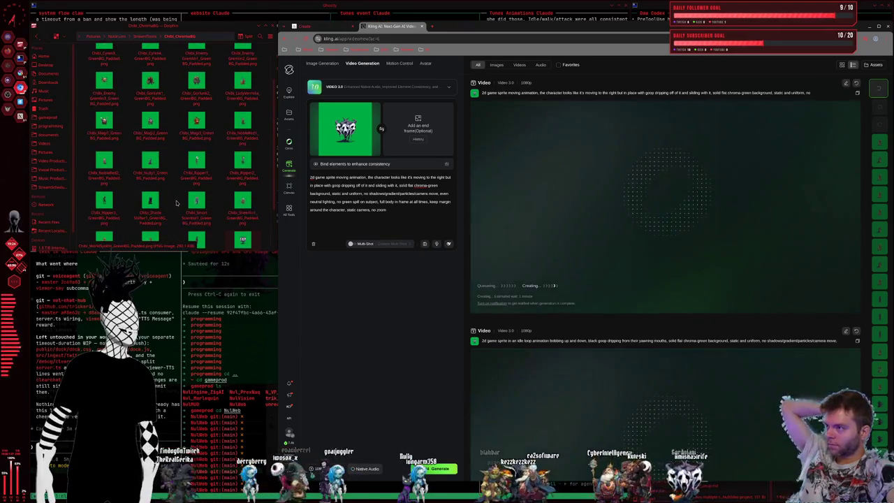
scroll(177, 204, up, 1)
scroll(177, 204, up, 1)
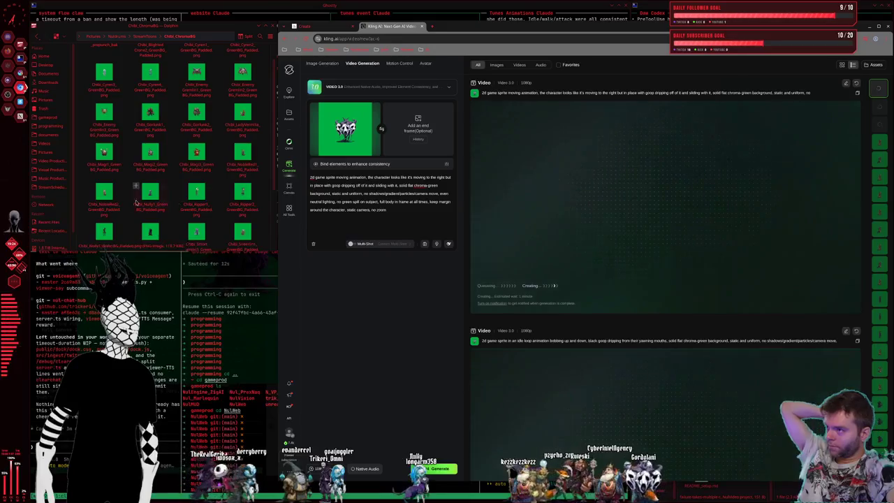
drag(104, 192, 202, 213)
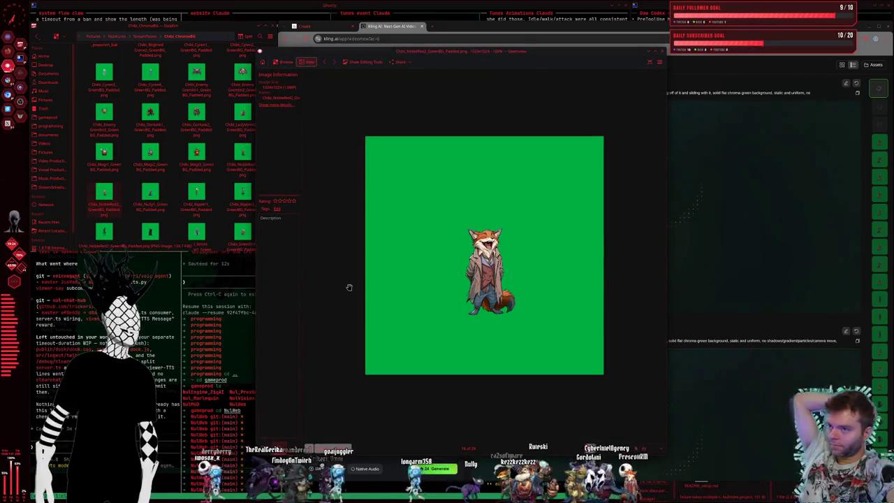
key(Left)
key(Left)
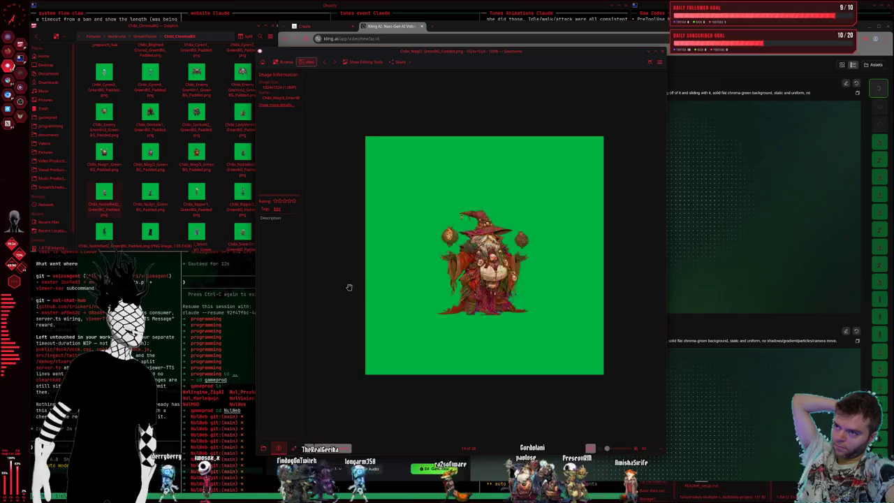
key(Left)
key(Left)
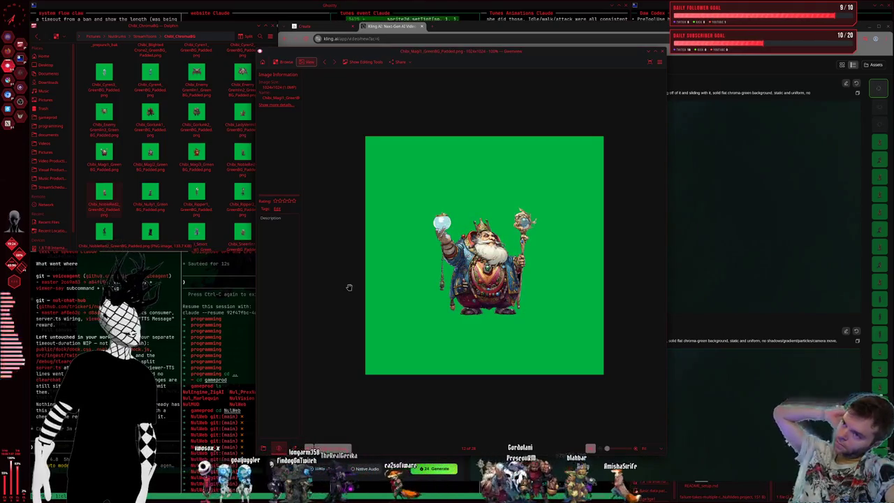
key(Left)
key(Left)
key(Left)
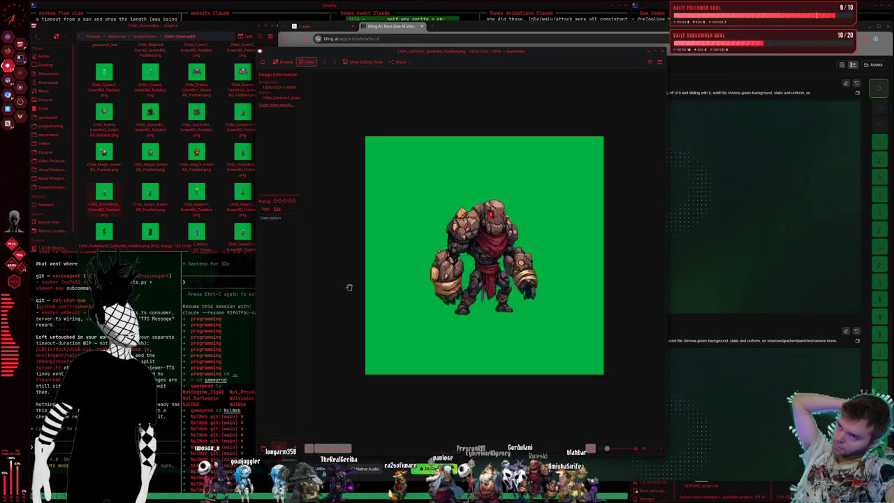
key(Left)
key(Left)
key(Left)
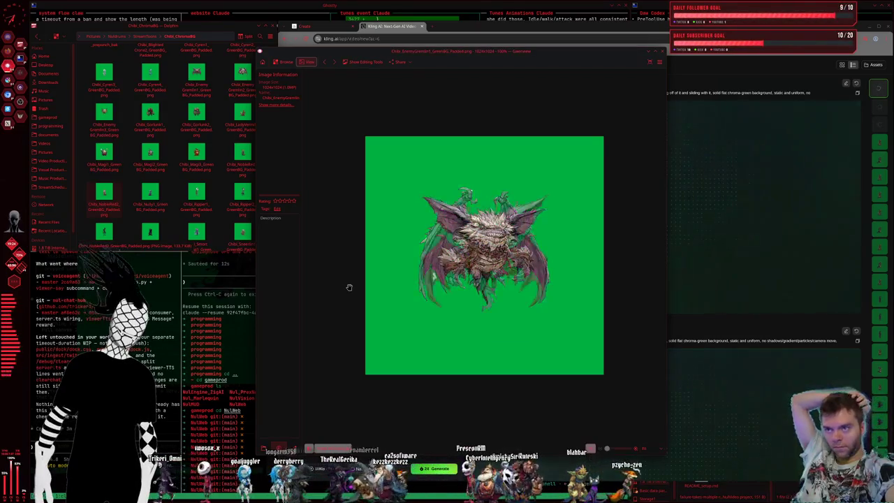
key(Left)
key(Left)
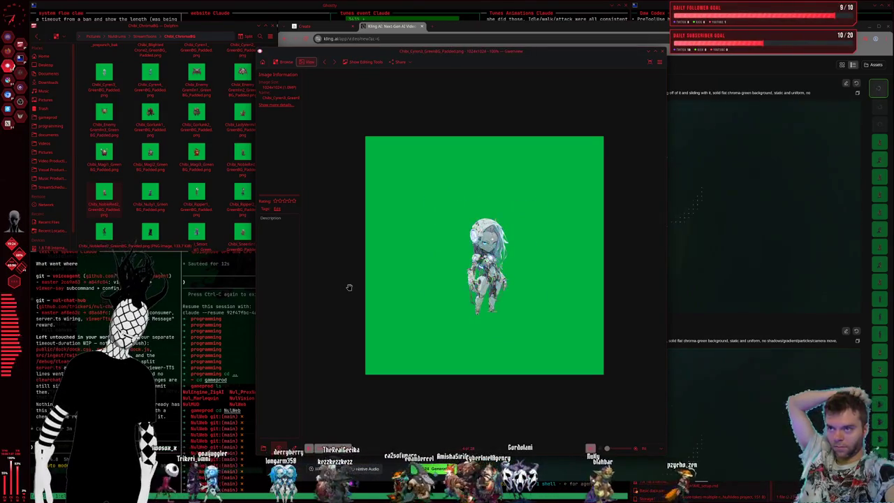
key(Left)
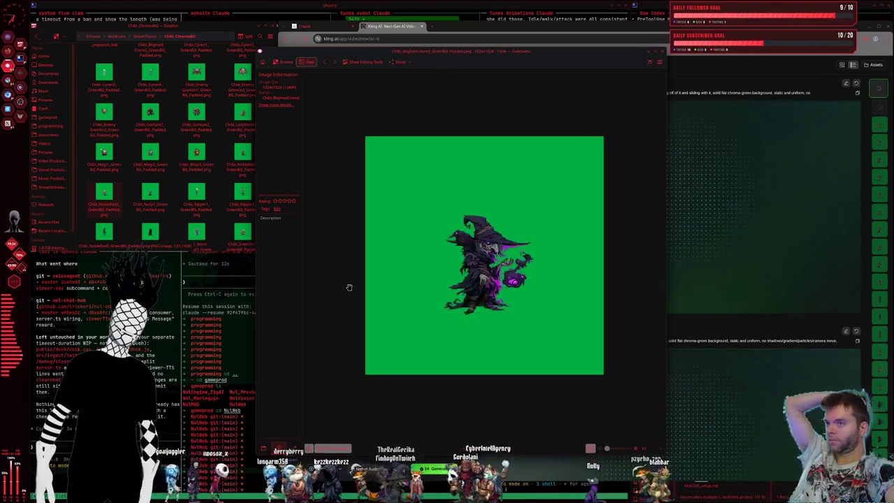
key(Left)
key(Left)
key(Left)
key(Left)
key(Left)
key(Left)
key(Left)
key(Left)
key(Left)
key(Left)
key(Left)
key(Left)
key(Left)
key(Left)
key(Left)
key(Left)
key(Left)
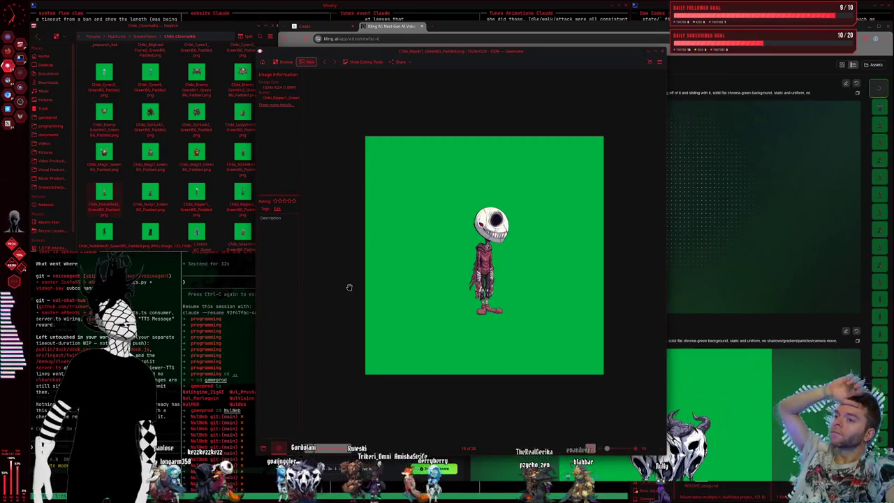
key(Left)
key(Left)
Step: Step on through the zombies, reaper, goblin and black cat to the purple-haired scientist
key(Right)
key(Right)
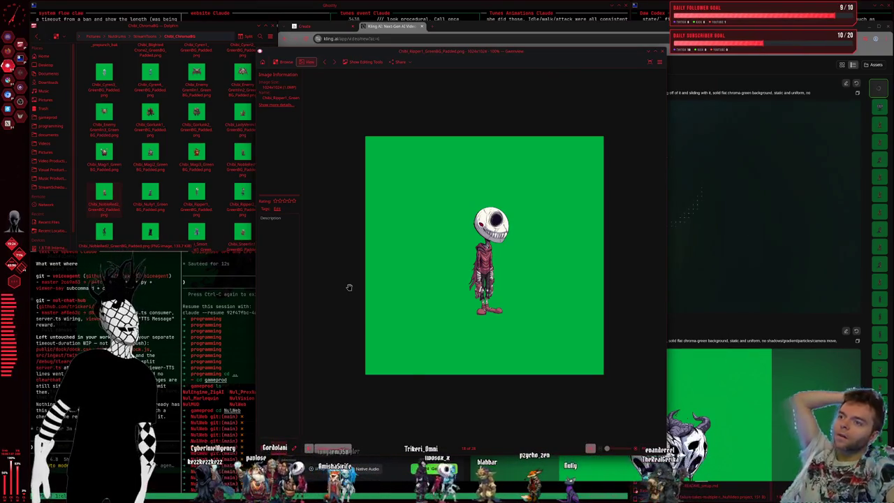
key(Right)
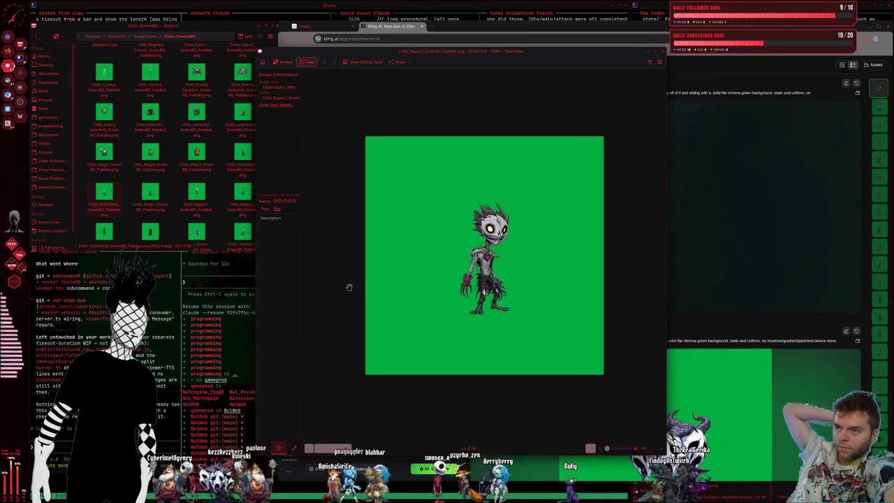
key(Right)
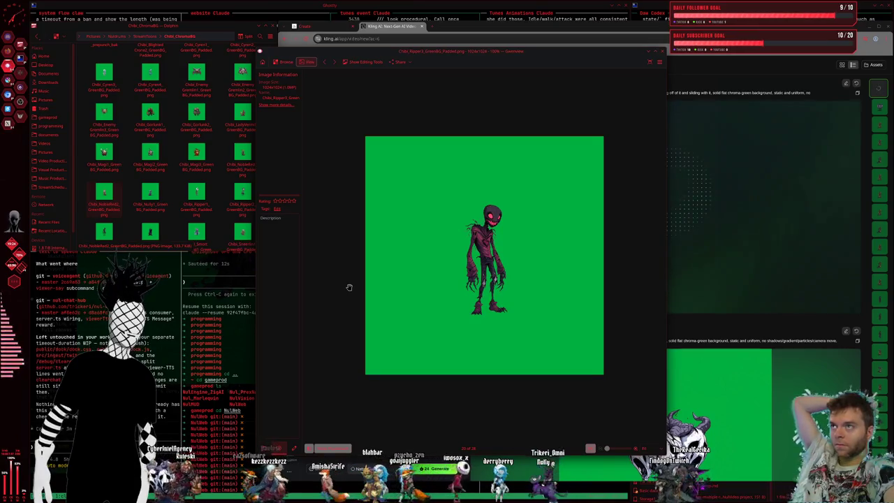
key(Right)
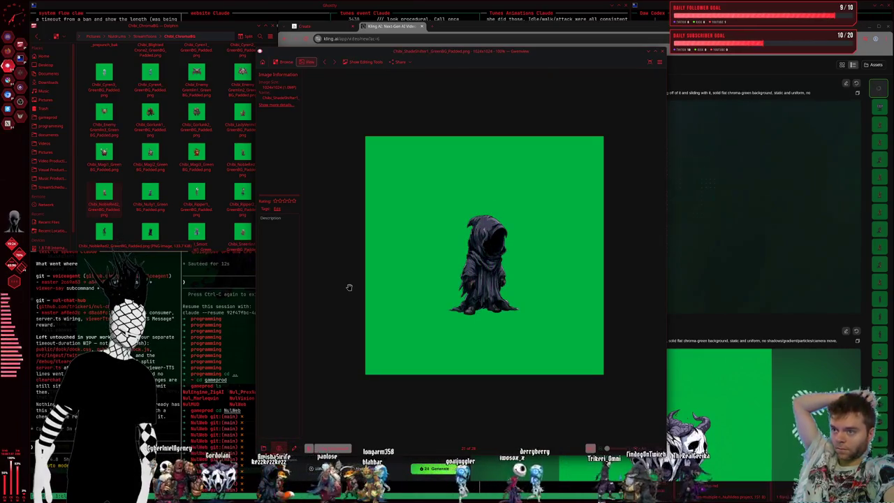
key(Right)
key(Right)
key(Right)
key(Right)
key(Right)
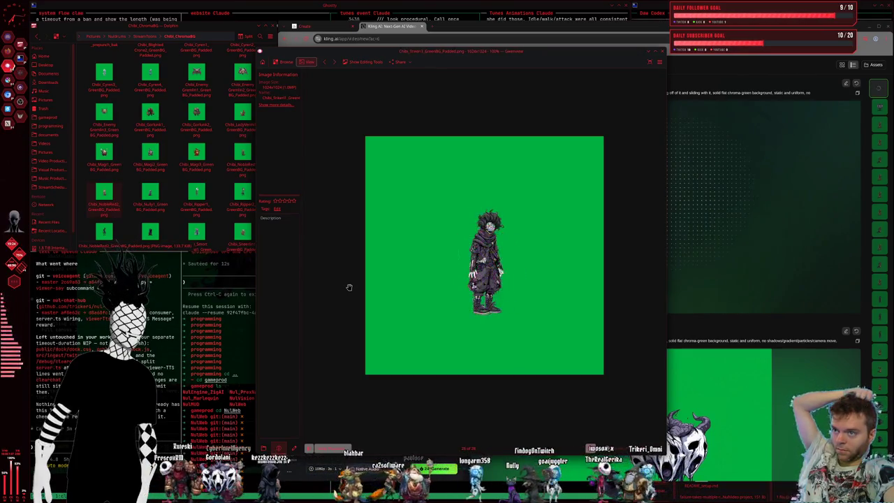
key(Right)
key(Right)
key(Right)
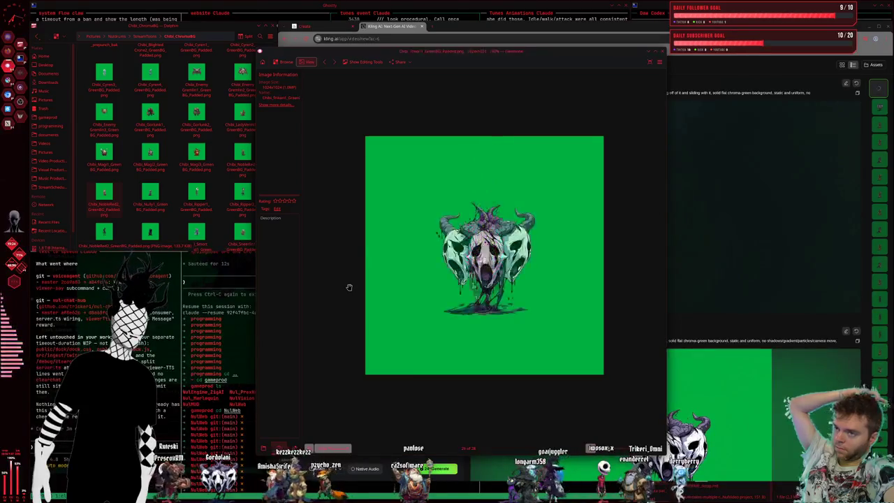
key(Right)
key(Right)
key(Right)
key(Right)
key(Right)
key(Right)
key(Right)
key(Right)
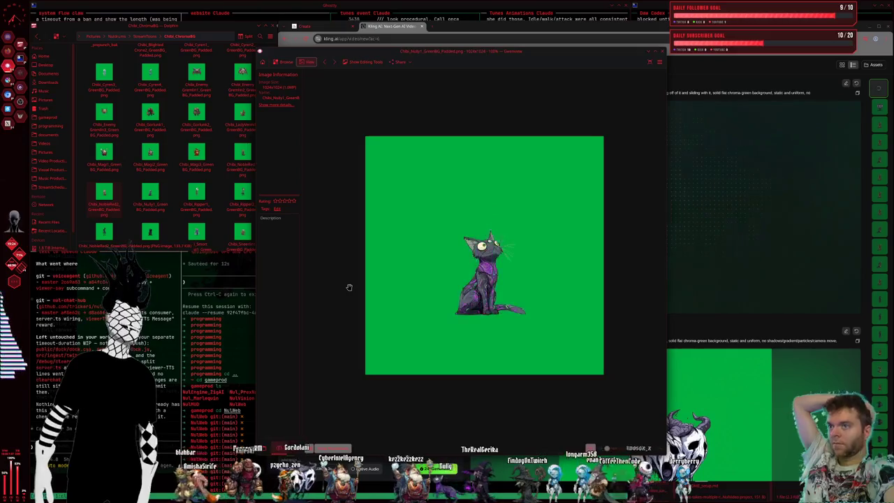
key(Right)
key(Right)
key(Right)
key(Right)
key(Right)
key(Right)
key(Right)
key(Right)
key(Right)
key(Right)
key(Right)
key(Right)
key(Right)
key(Right)
key(Right)
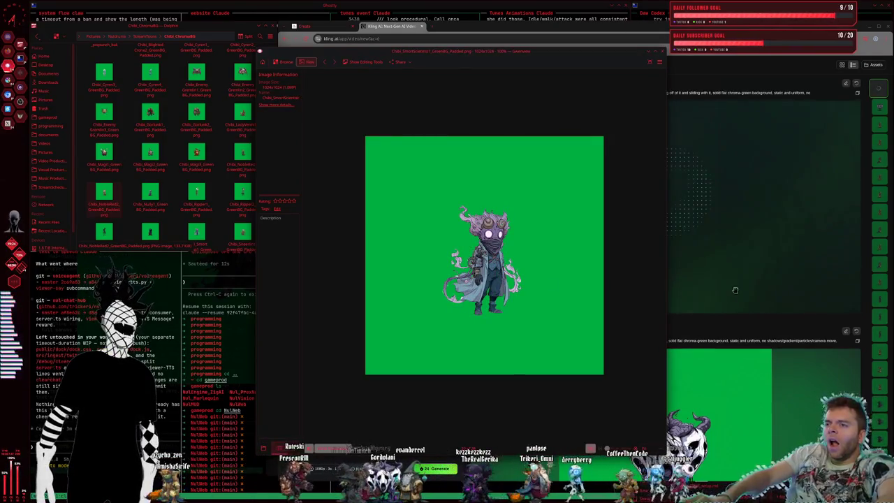
key(Right)
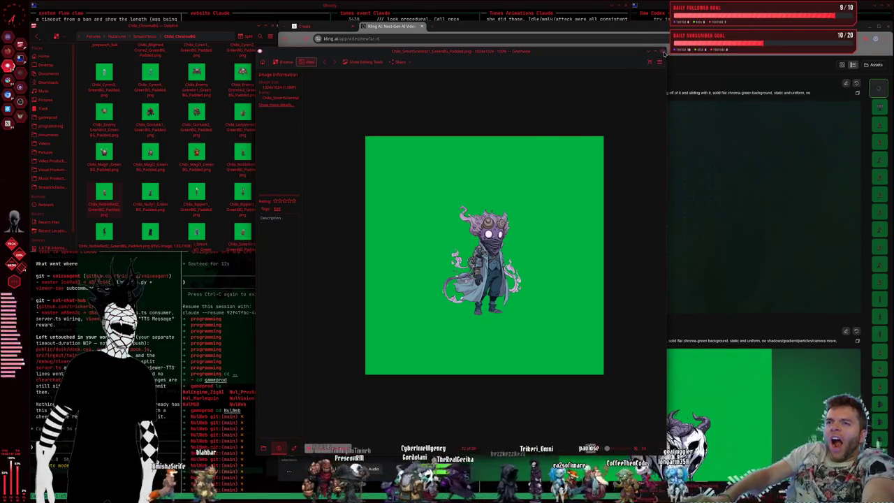
click(685, 264)
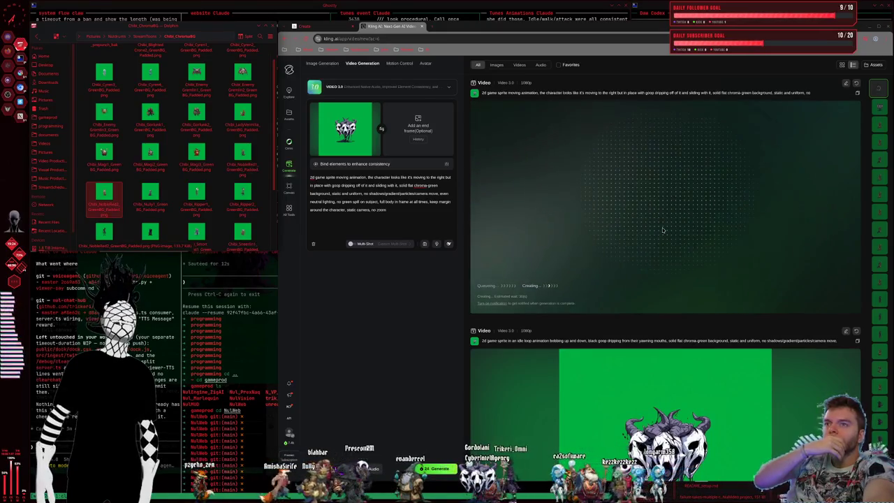
Step: Copy the prompt from the finished bobbing, goop-dripping idle-loop video card
scroll(663, 231, down, 2)
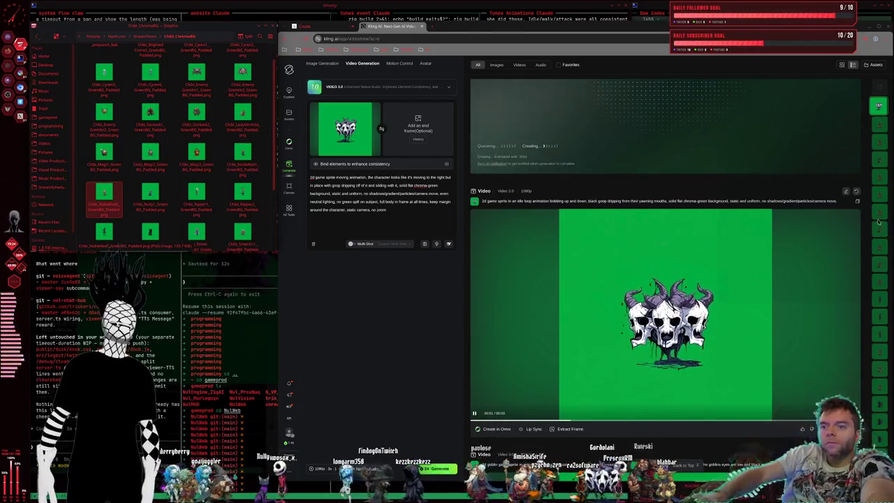
click(857, 202)
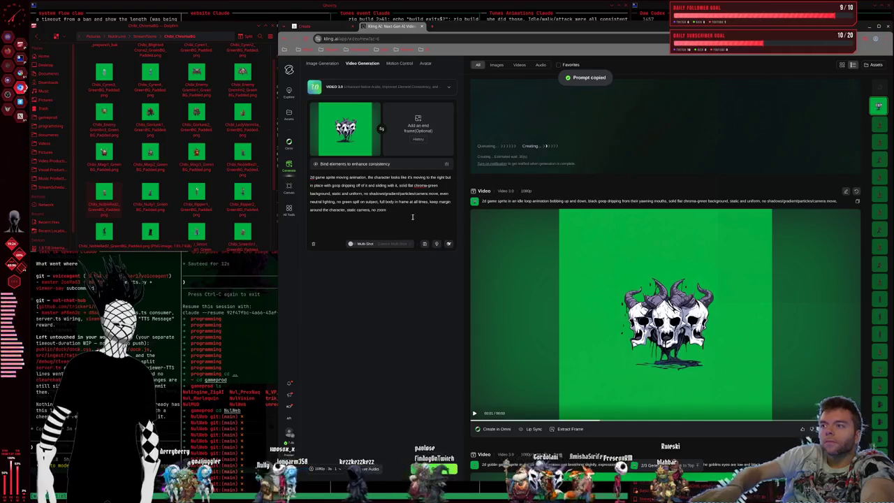
Step: Replace the prompt with the copied idle prompt, adding 'and down once very slowly'
drag(390, 210, 243, 132)
key(ctrl+v)
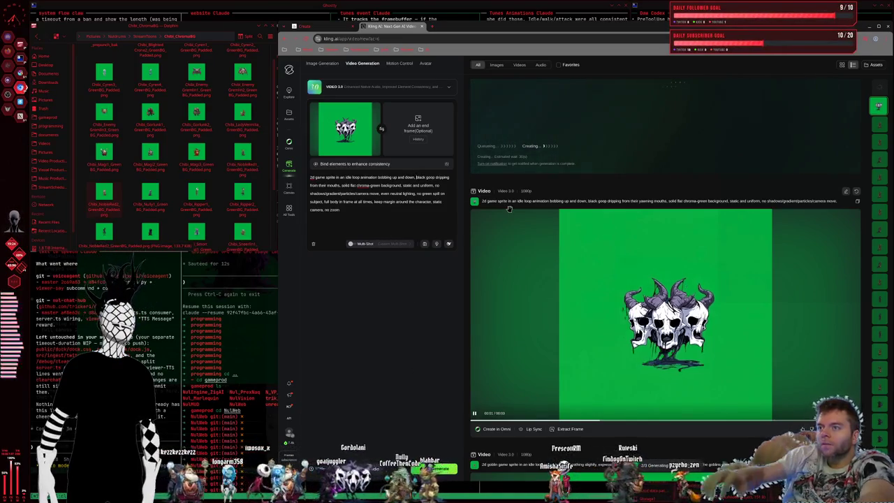
text(and)
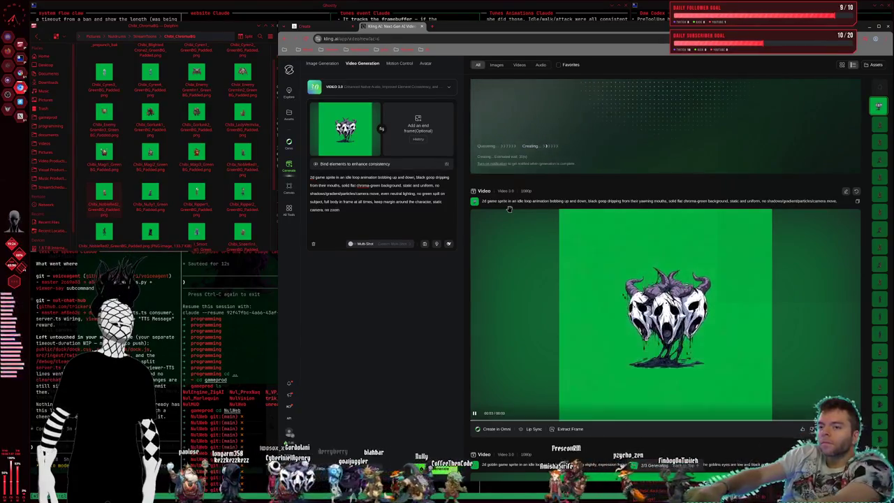
text( down once very slow)
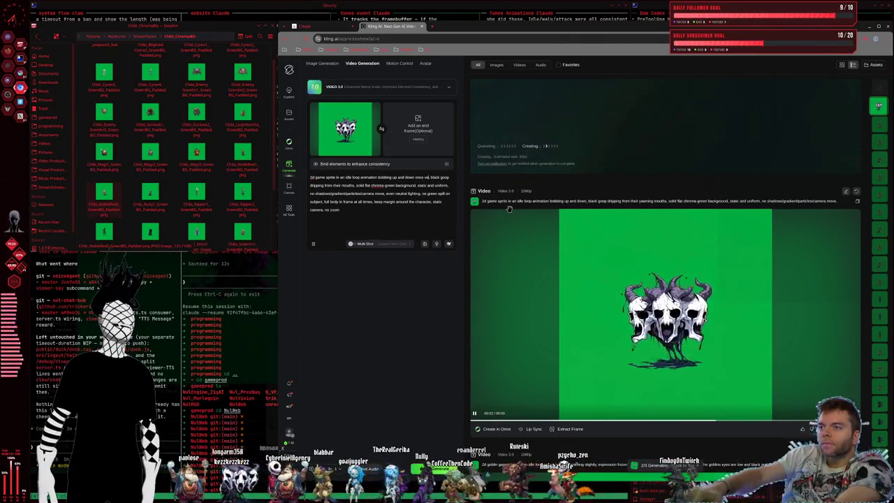
text(ly)
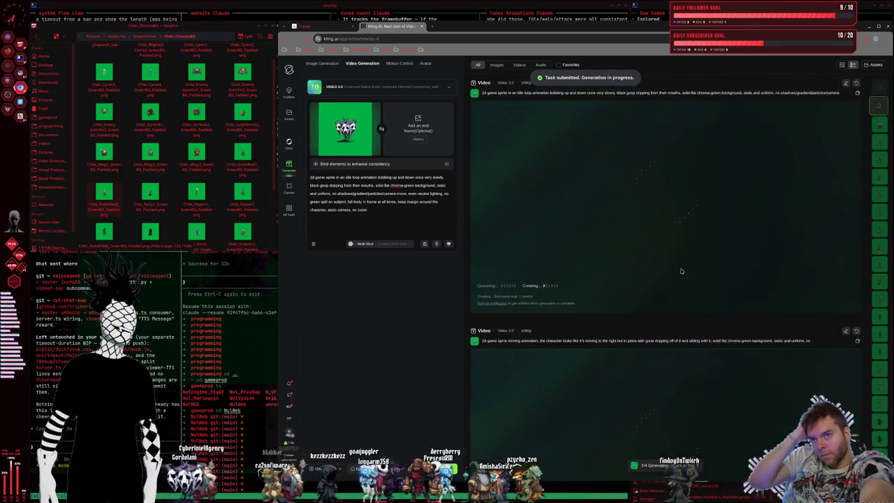
Step: Check the queued slow single-bob video in the feed, then switch to the terminal workspace
scroll(682, 271, down, 2)
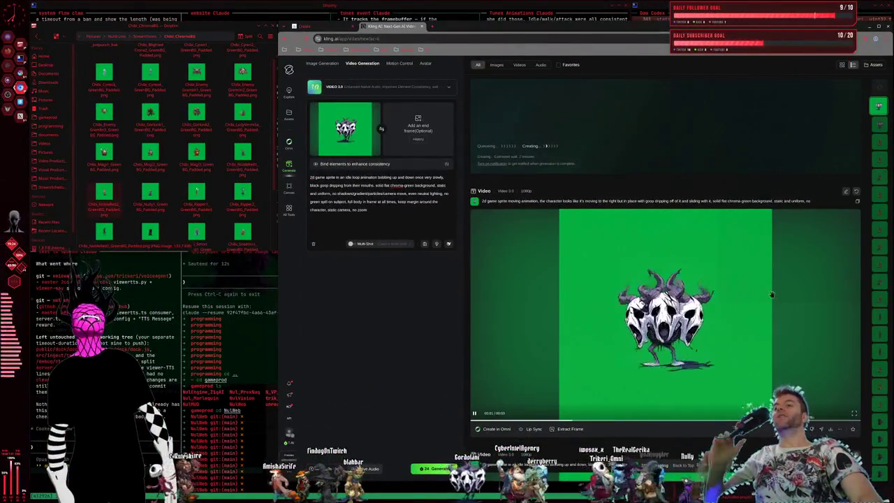
scroll(688, 269, up, 4)
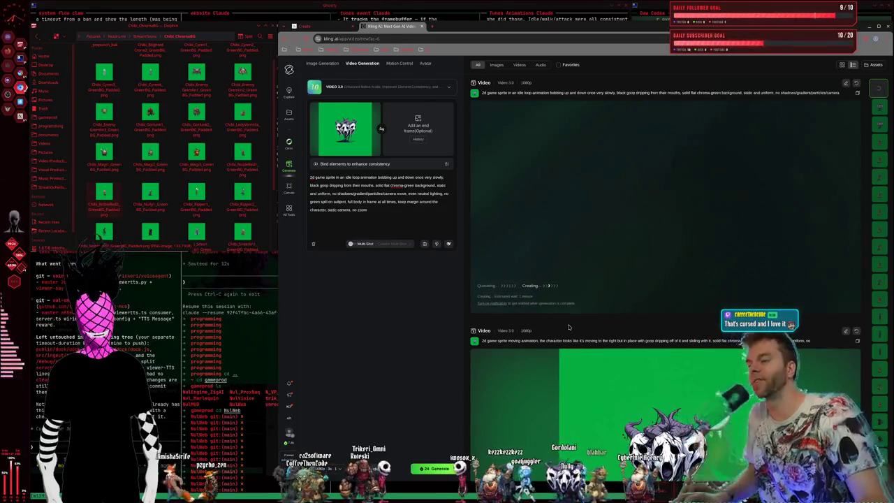
scroll(664, 335, down, 2)
scroll(664, 335, down, 2)
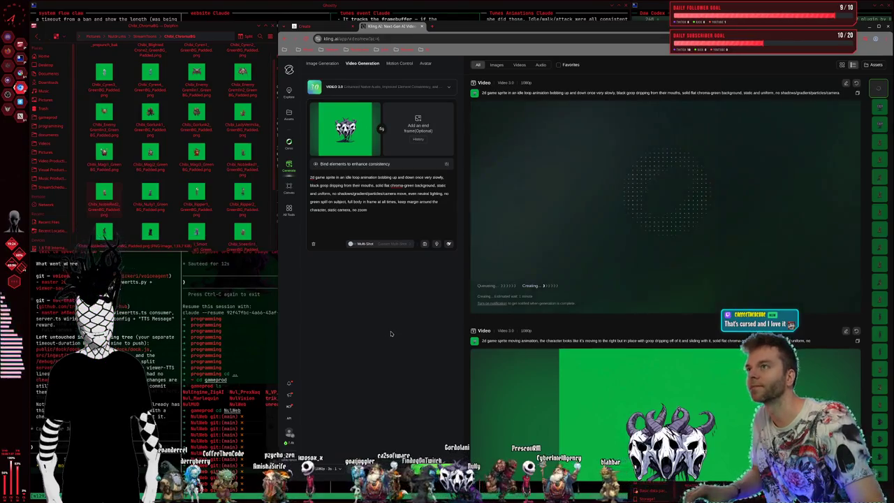
key(super+2)
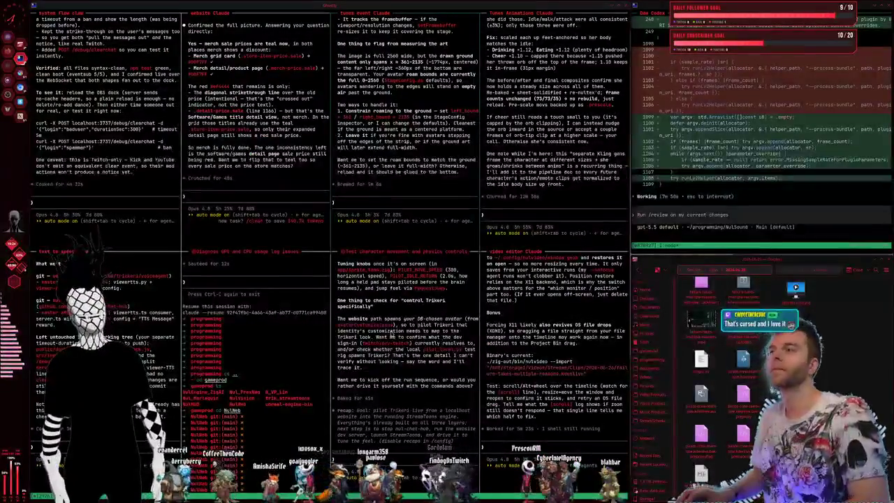
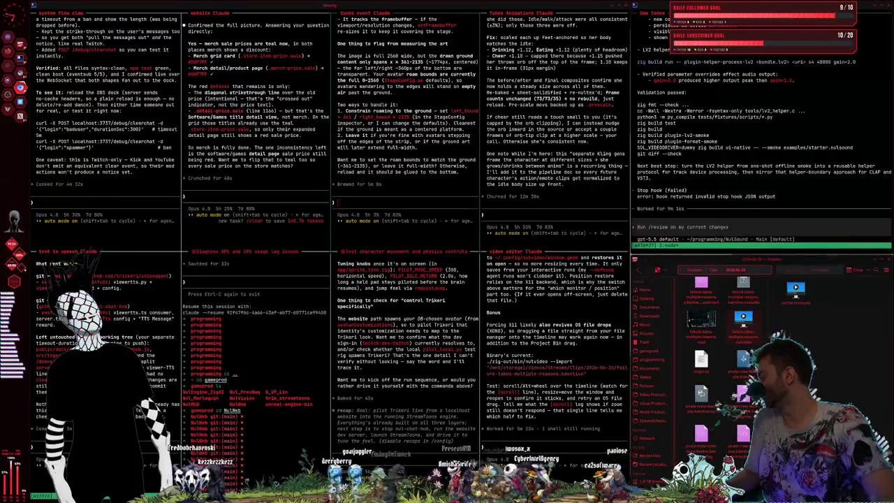
key(alt+Tab)
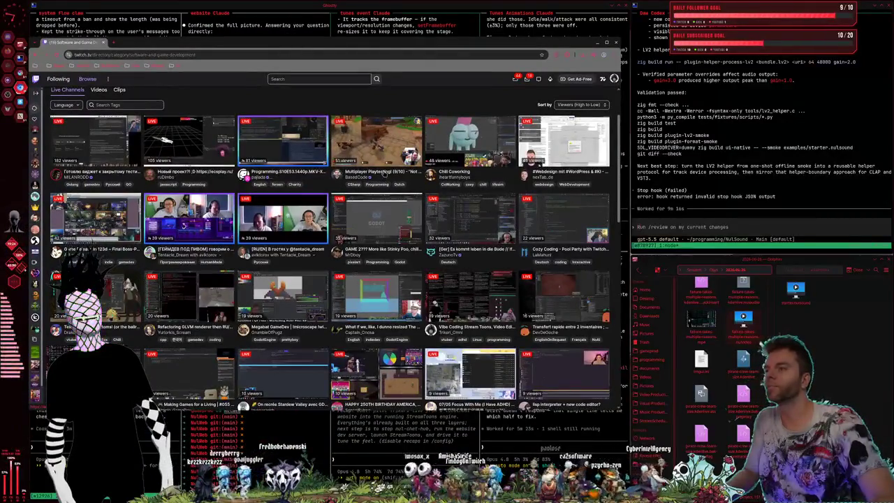
click(384, 172)
key(ctrl+w)
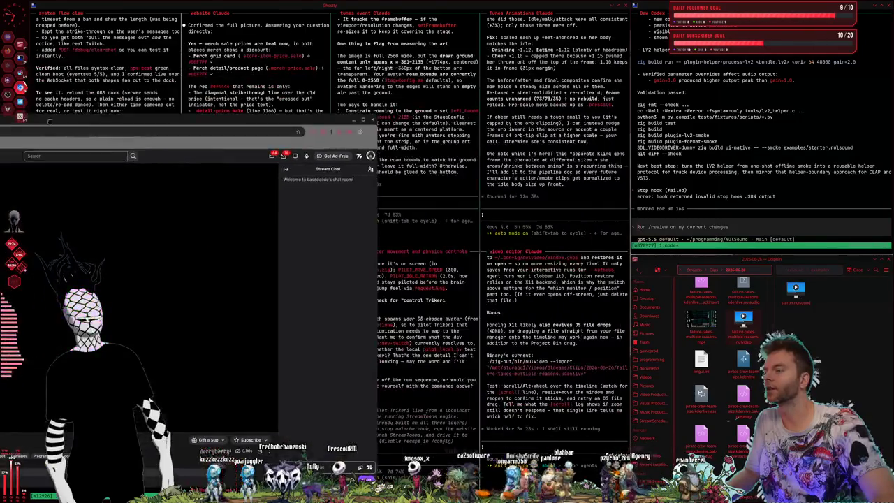